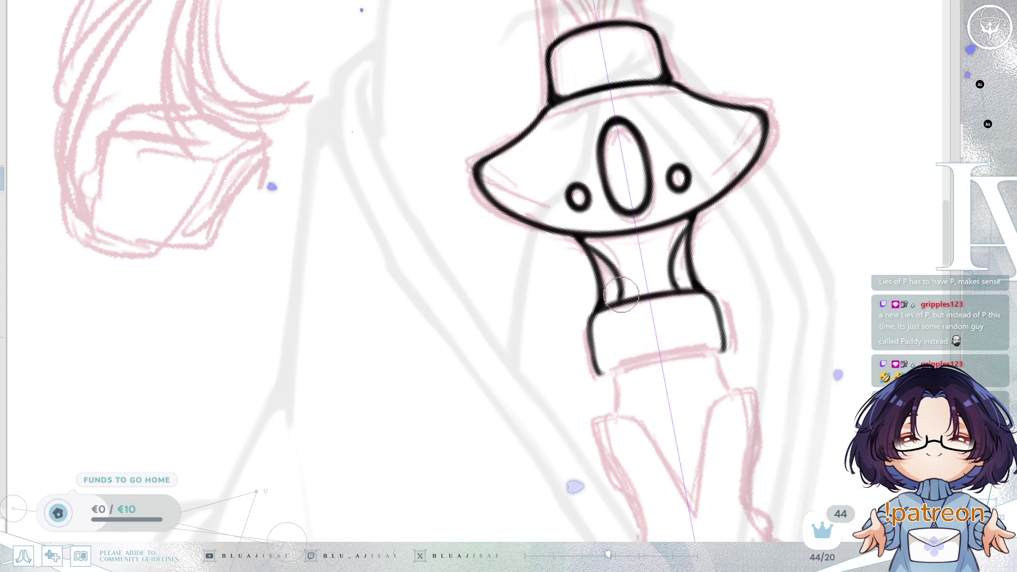
- Ink the lower edge of the collar band and two short grip lines below it
mouse_move(737, 301)
left_mouse_down()
mouse_move(631, 286)
mouse_move(736, 302)
left_mouse_up()
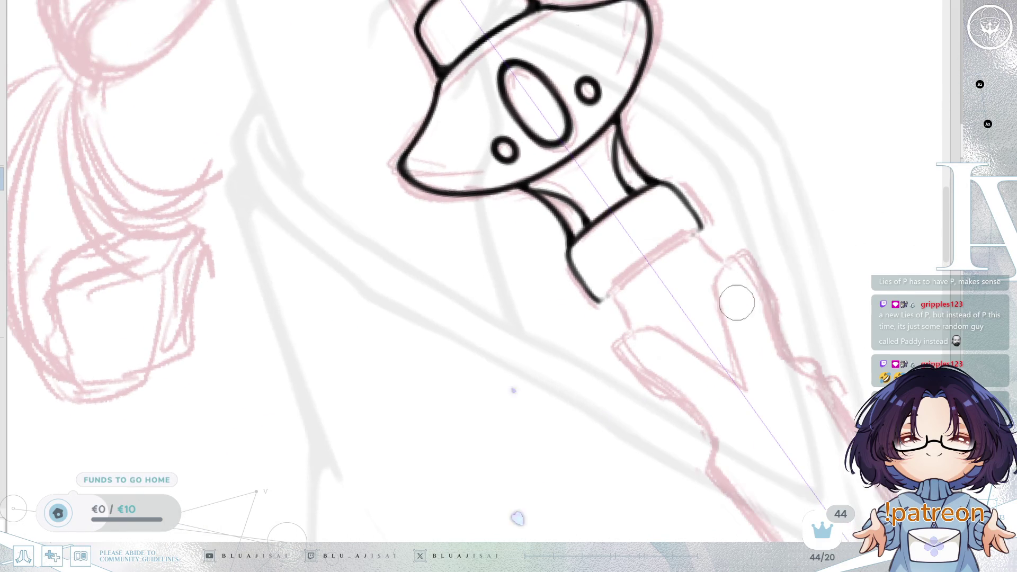
mouse_move(606, 294)
left_mouse_down()
mouse_move(696, 232)
mouse_move(791, 232)
mouse_move(682, 305)
left_mouse_up()
left_click_drag(538, 350, 534, 382)
left_click_drag(642, 356, 644, 392)
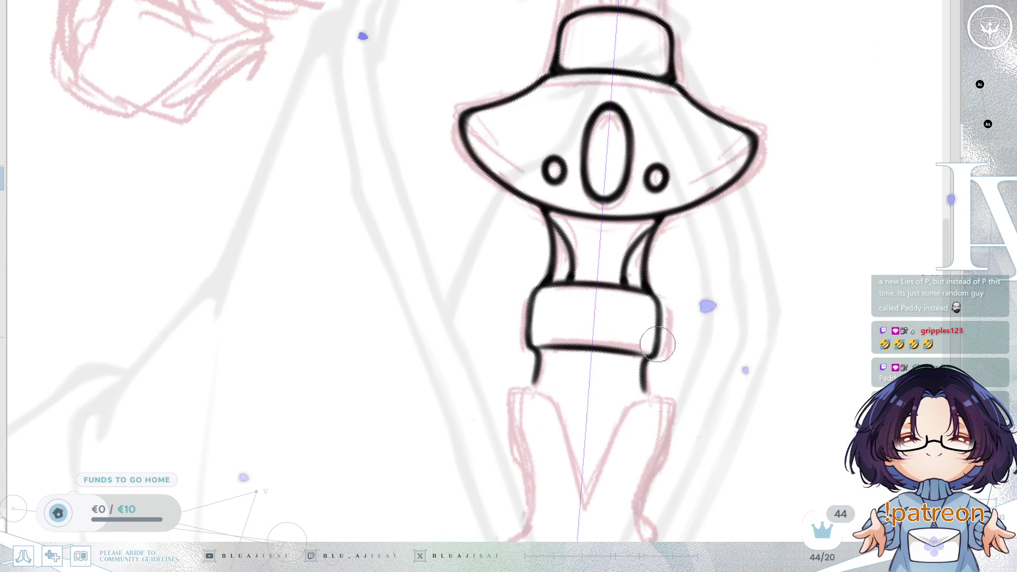
- Ink the V-shaped piece below the collar, thickening its joint and extending its top right corner
key("Delete")
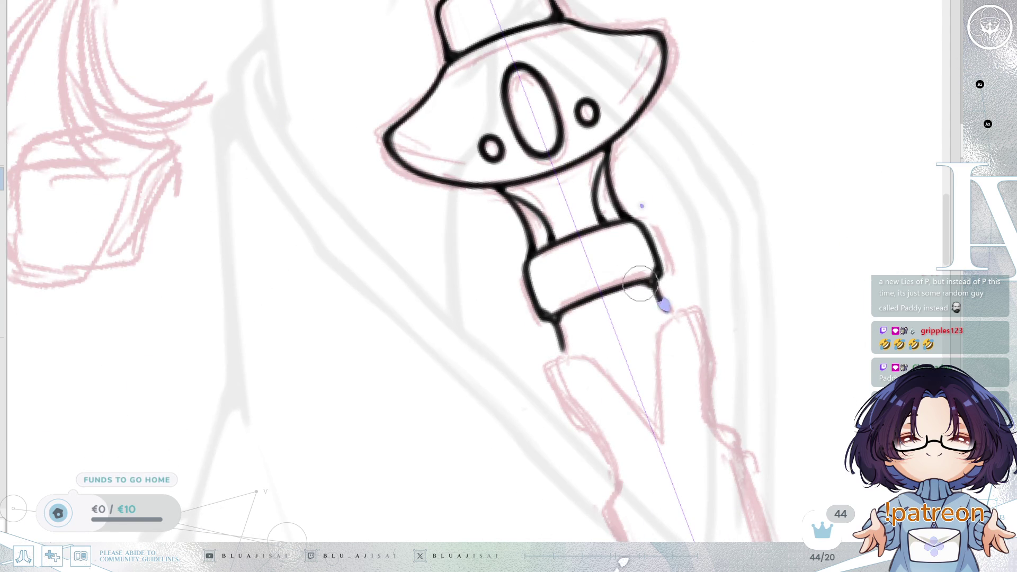
mouse_move(655, 285)
left_mouse_down()
mouse_move(727, 340)
mouse_move(711, 262)
mouse_move(645, 345)
mouse_move(639, 235)
mouse_move(570, 374)
left_mouse_up()
mouse_move(508, 239)
left_mouse_down()
mouse_move(567, 363)
mouse_move(613, 249)
mouse_move(601, 283)
left_mouse_up()
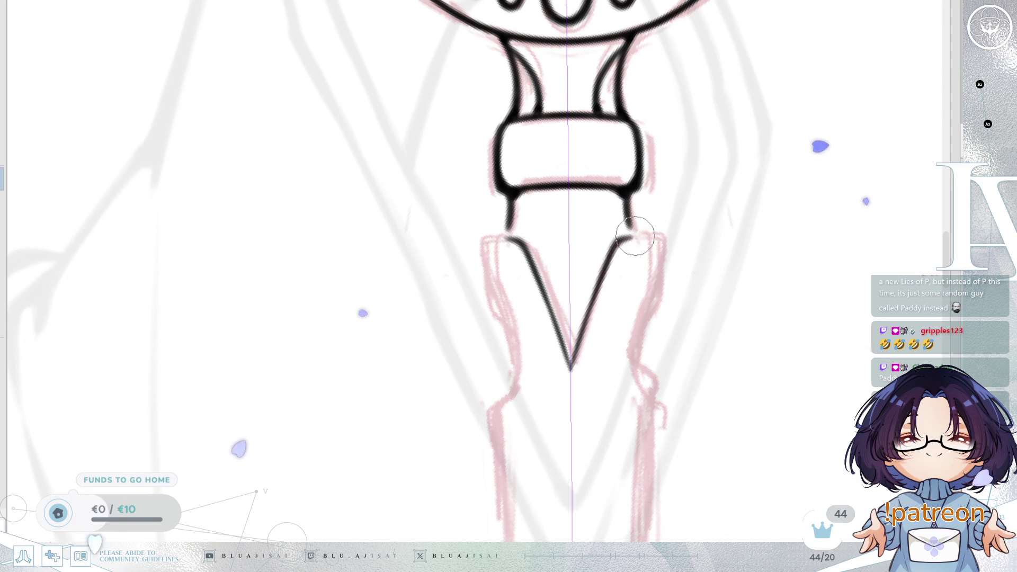
mouse_move(671, 283)
left_mouse_down()
mouse_move(647, 273)
mouse_move(660, 297)
left_mouse_up()
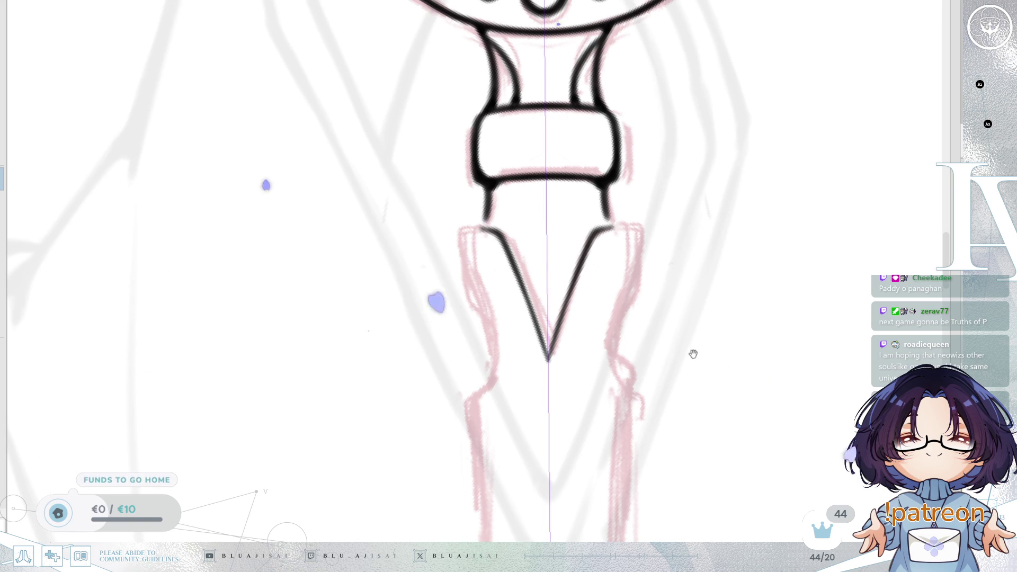
left_click_drag(599, 183, 590, 182)
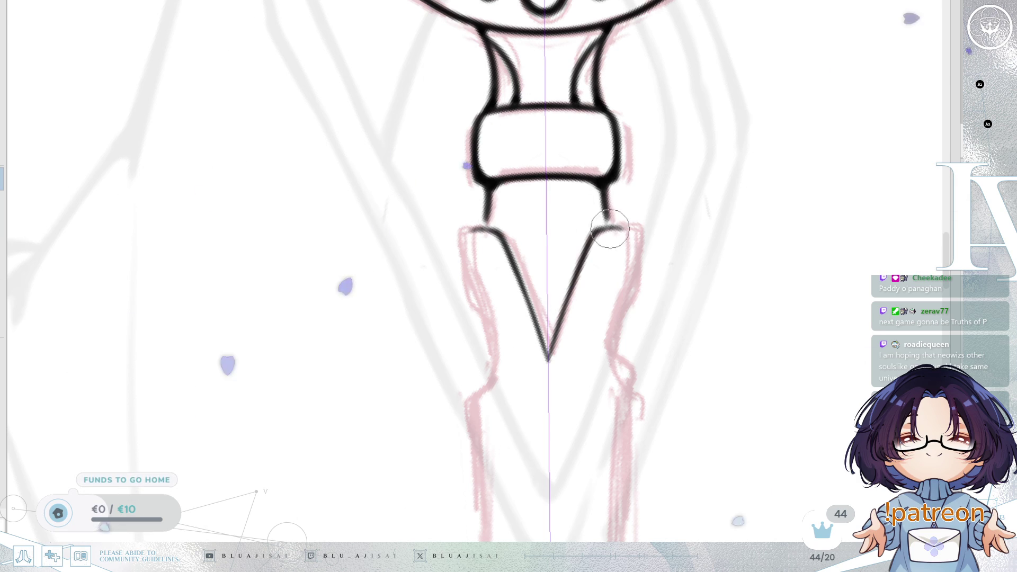
mouse_move(604, 228)
left_mouse_down()
mouse_move(622, 229)
mouse_move(628, 283)
mouse_move(615, 361)
left_mouse_up()
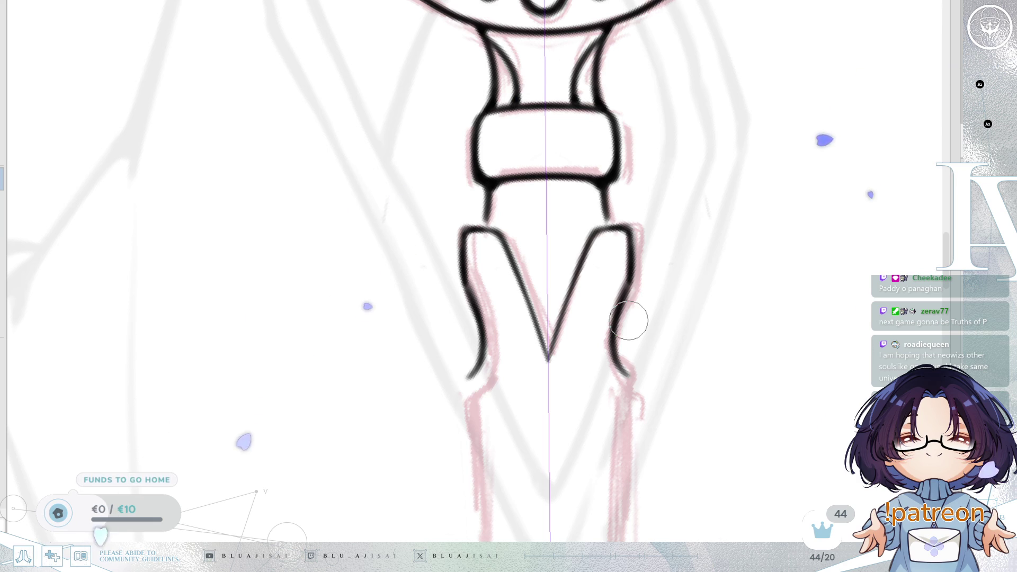
- Redraw the V piece's inner diagonal as a crisper line meeting its top right corner
scroll(709, 255, "down", 5)
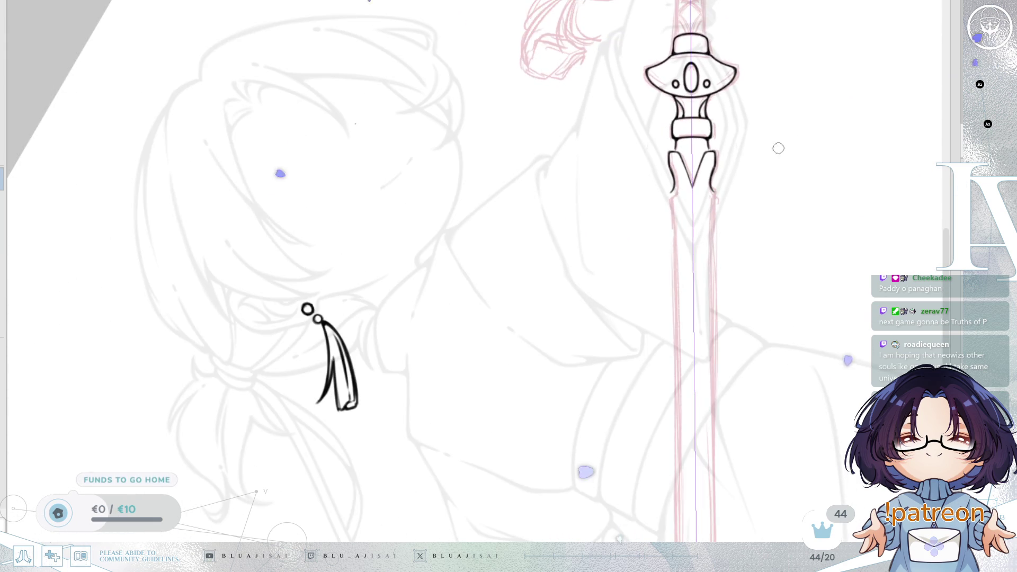
scroll(709, 255, "up", 3)
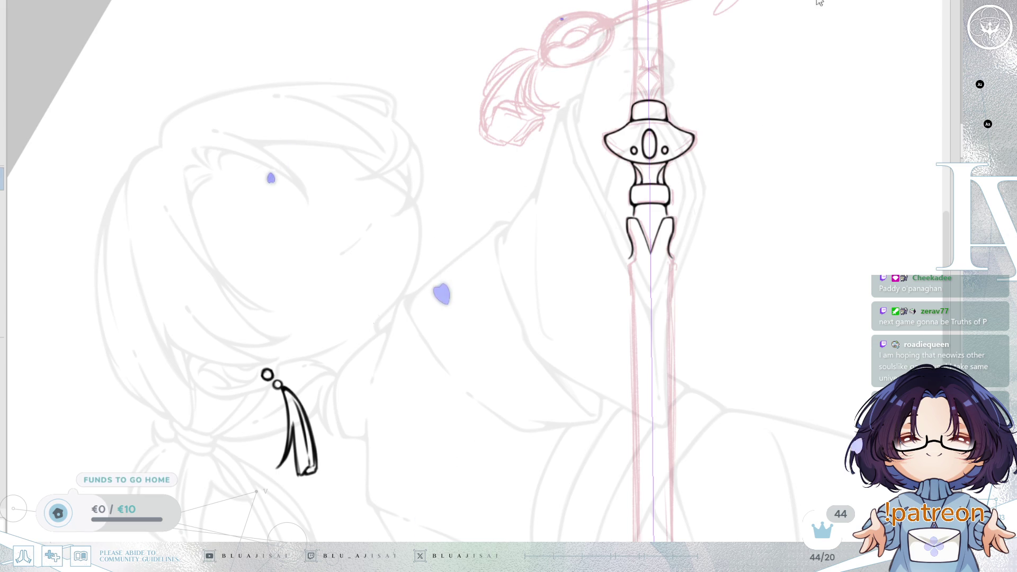
scroll(688, 204, "up", 4)
scroll(669, 240, "up", 6)
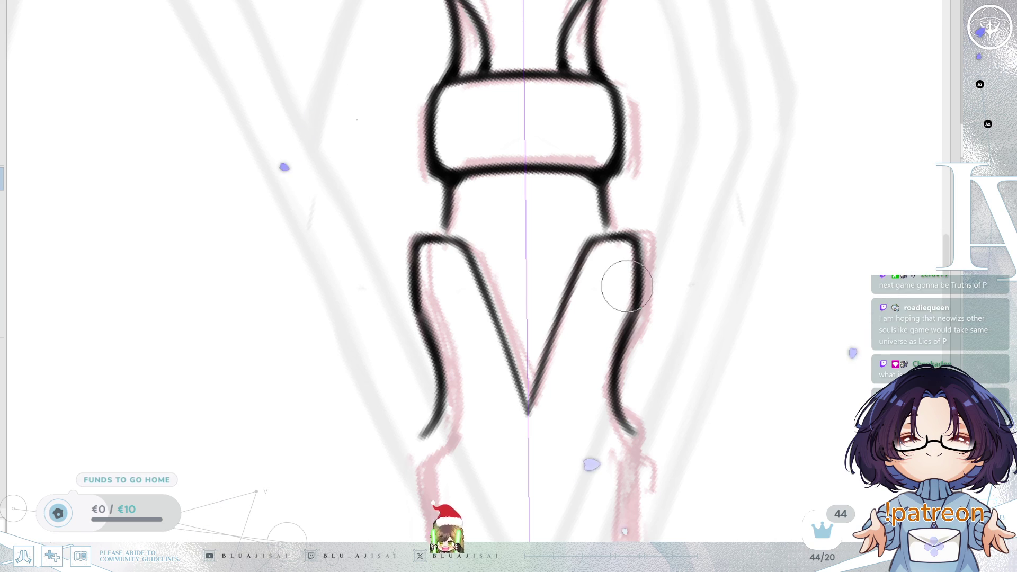
mouse_move(608, 234)
left_mouse_down()
mouse_move(660, 236)
mouse_move(706, 273)
left_mouse_up()
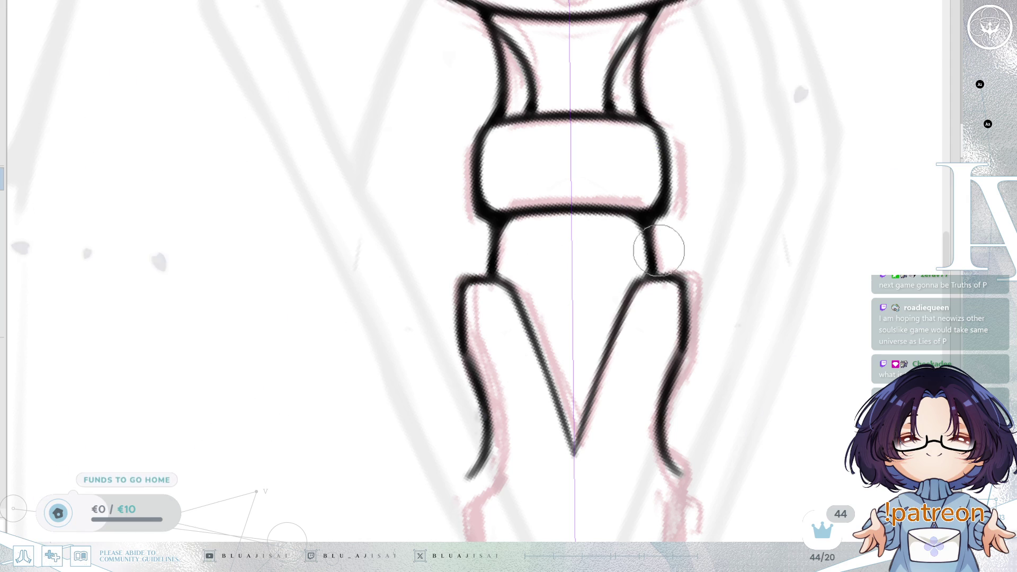
left_click_drag(652, 272, 749, 268)
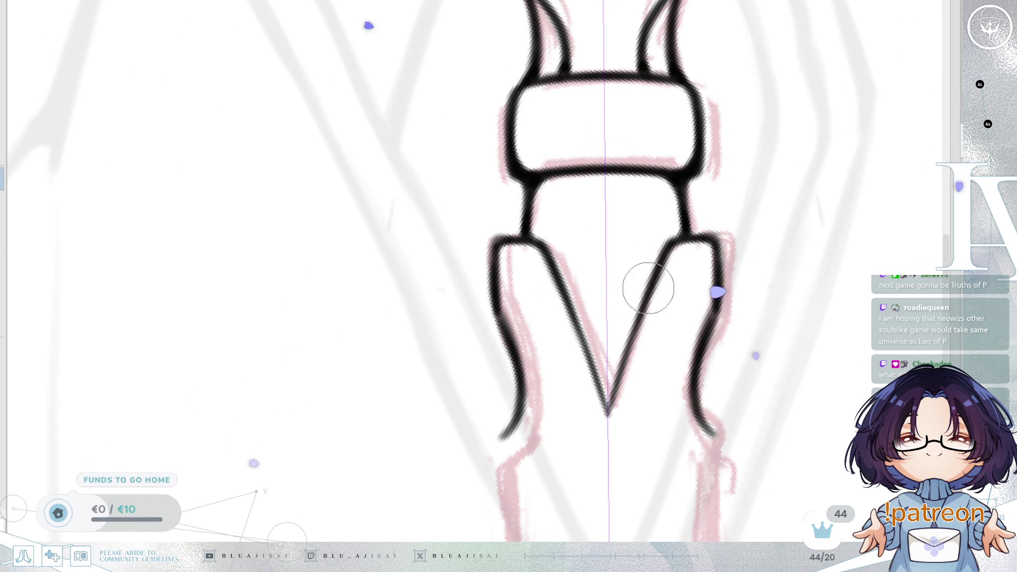
key("6")
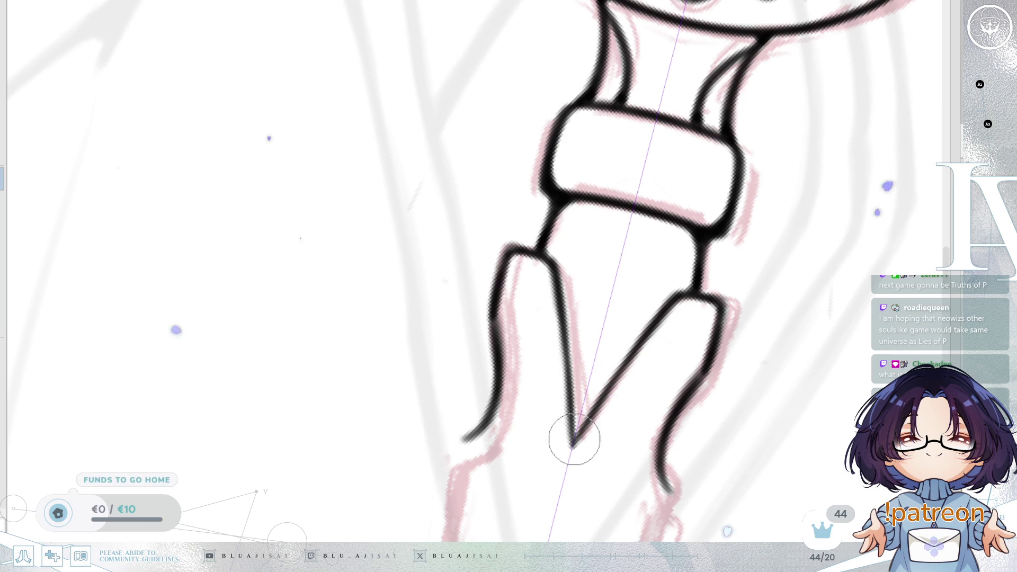
mouse_move(590, 414)
left_mouse_down()
mouse_move(620, 357)
mouse_move(594, 397)
mouse_move(658, 318)
left_mouse_up()
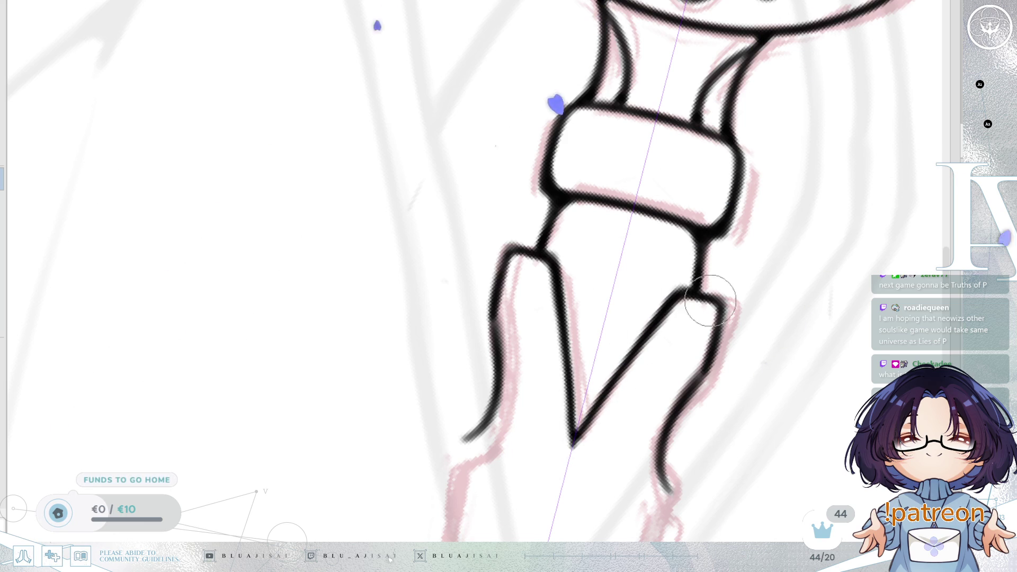
left_click_drag(695, 455, 698, 342)
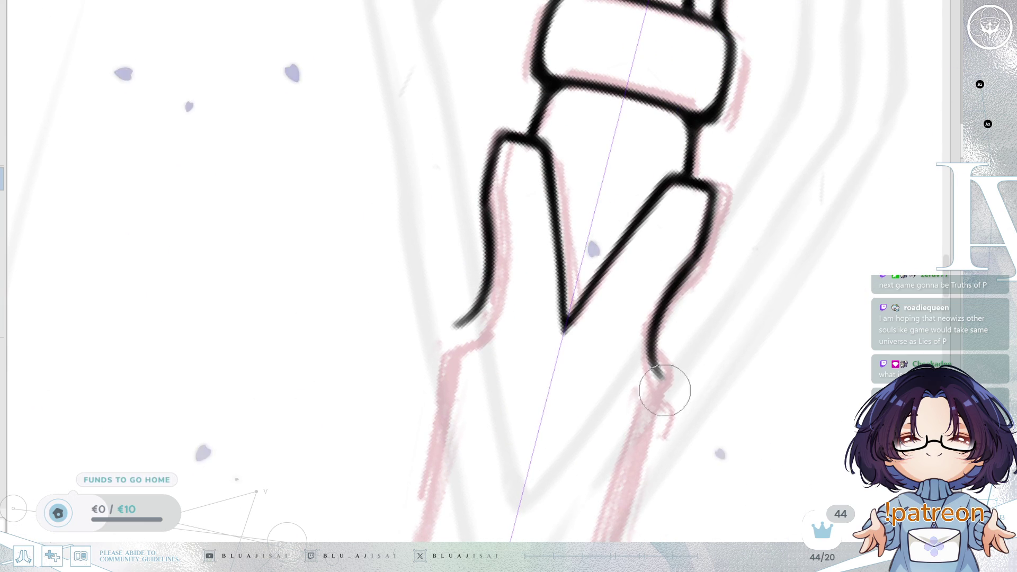
scroll(665, 391, "down", 5)
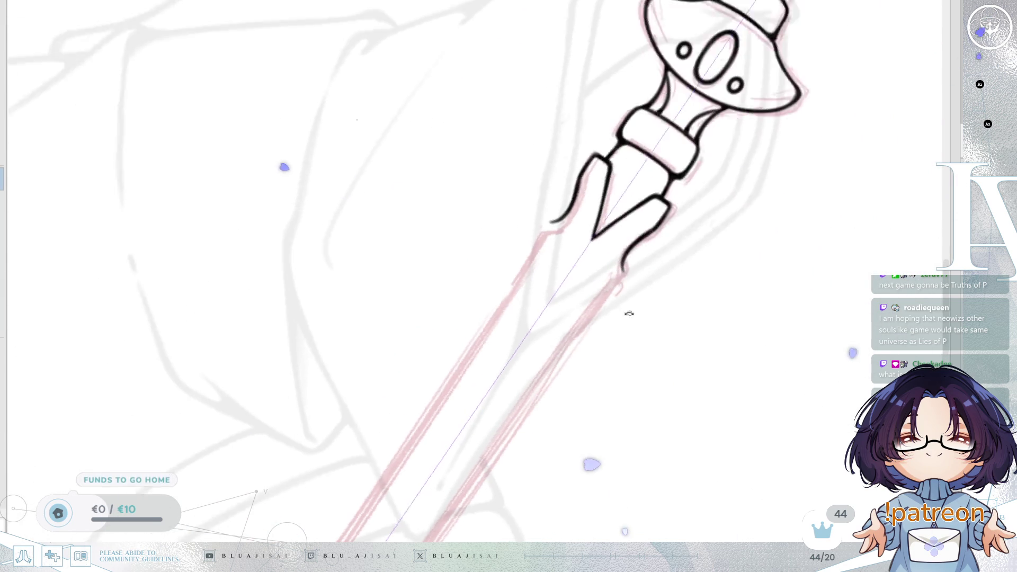
- Ink both blade edges as mirrored straight lines down to the pointed tip, redoing one stroke
scroll(677, 277, "up", 5)
scroll(597, 212, "up", 2)
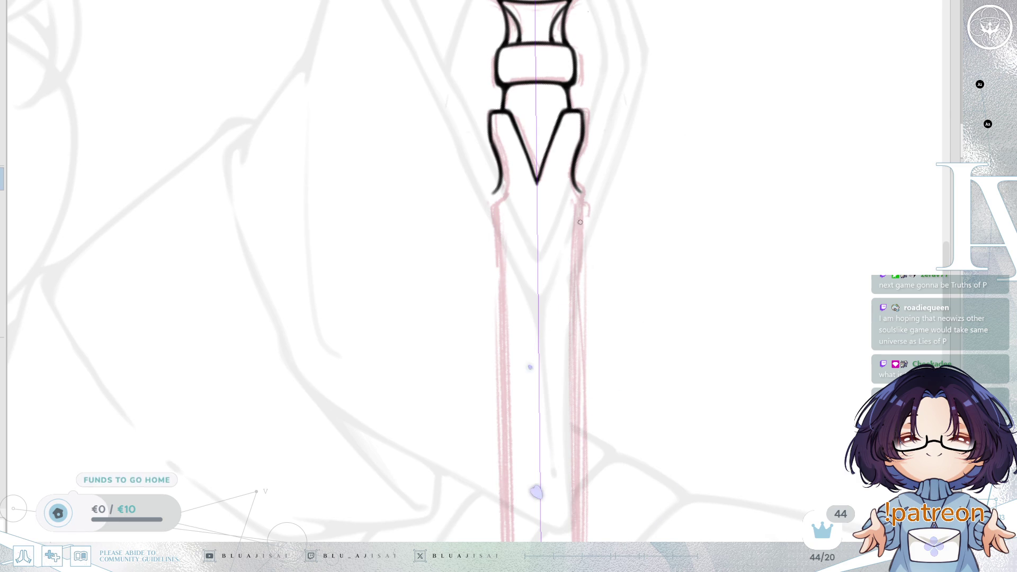
scroll(584, 237, "down", 10)
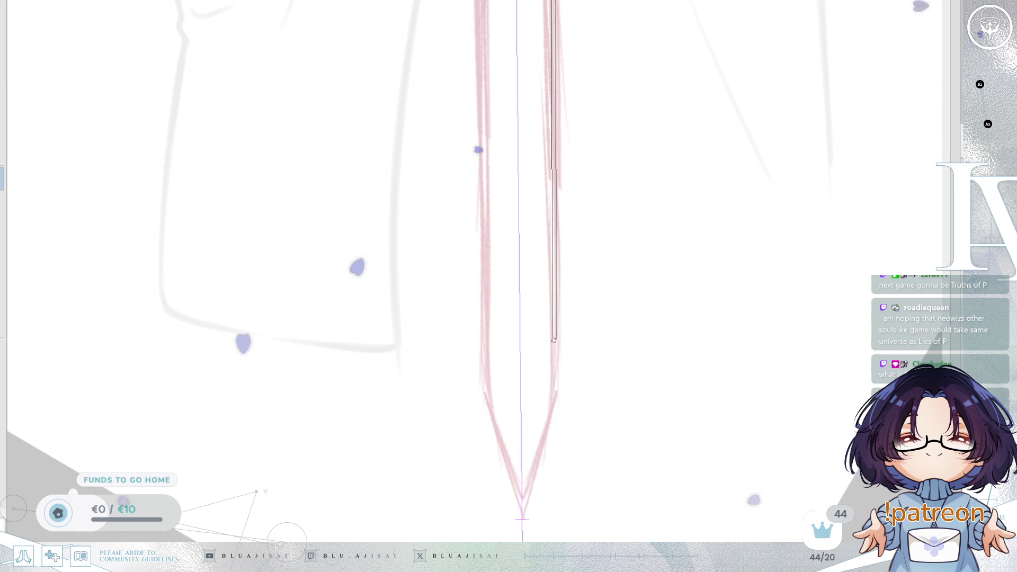
left_click_drag(554, 342, 555, 343)
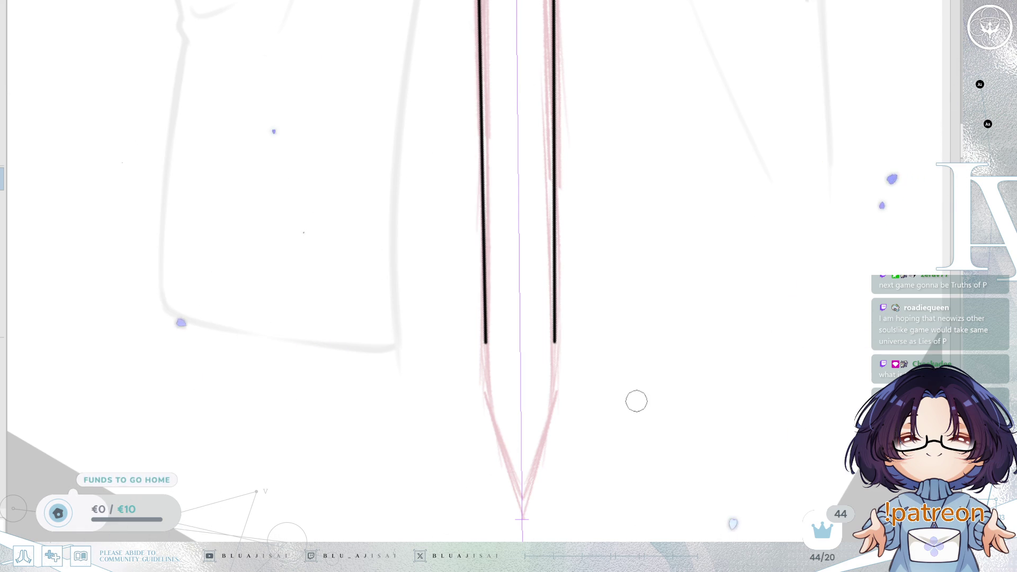
mouse_move(522, 519)
left_mouse_down()
mouse_move(548, 452)
mouse_move(518, 458)
mouse_move(518, 390)
mouse_move(486, 424)
mouse_move(602, 343)
left_mouse_up()
key("ctrl+z")
left_click_drag(548, 383, 657, 278)
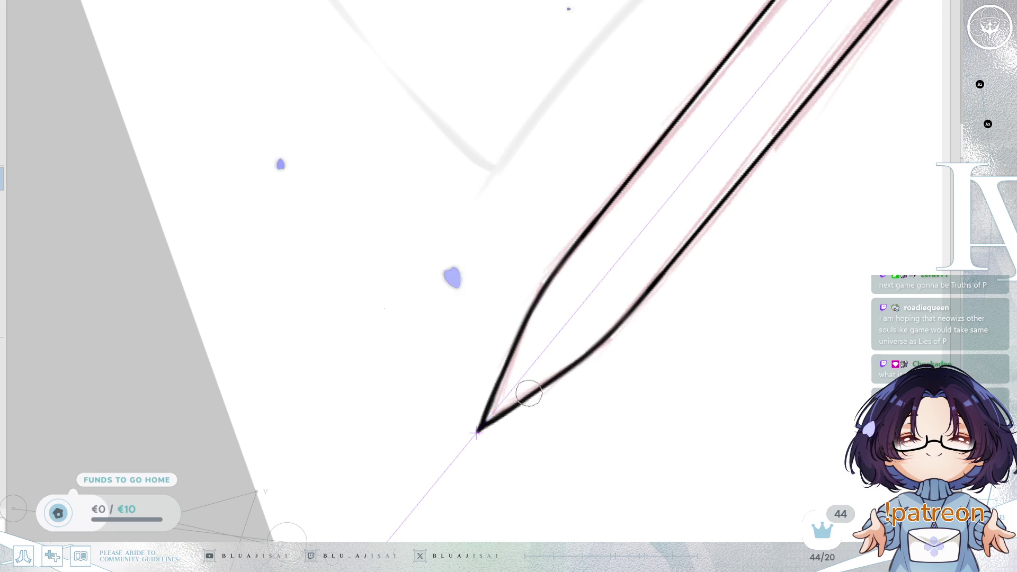
mouse_move(701, 226)
left_mouse_down()
mouse_move(595, 377)
mouse_move(502, 471)
mouse_move(651, 297)
mouse_move(540, 419)
left_mouse_up()
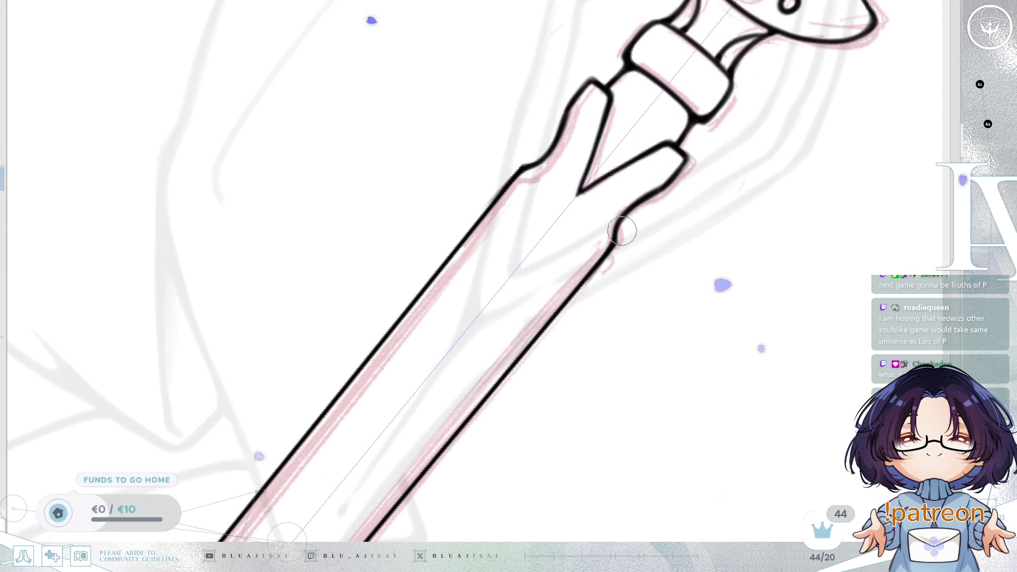
scroll(688, 156, "down", 6)
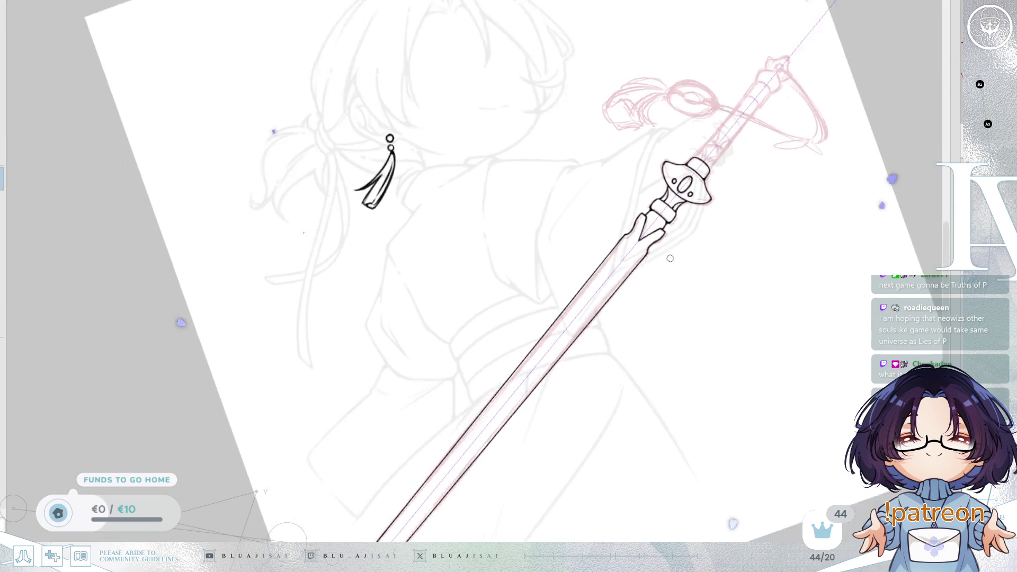
key("End")
scroll(796, 191, "up", 5)
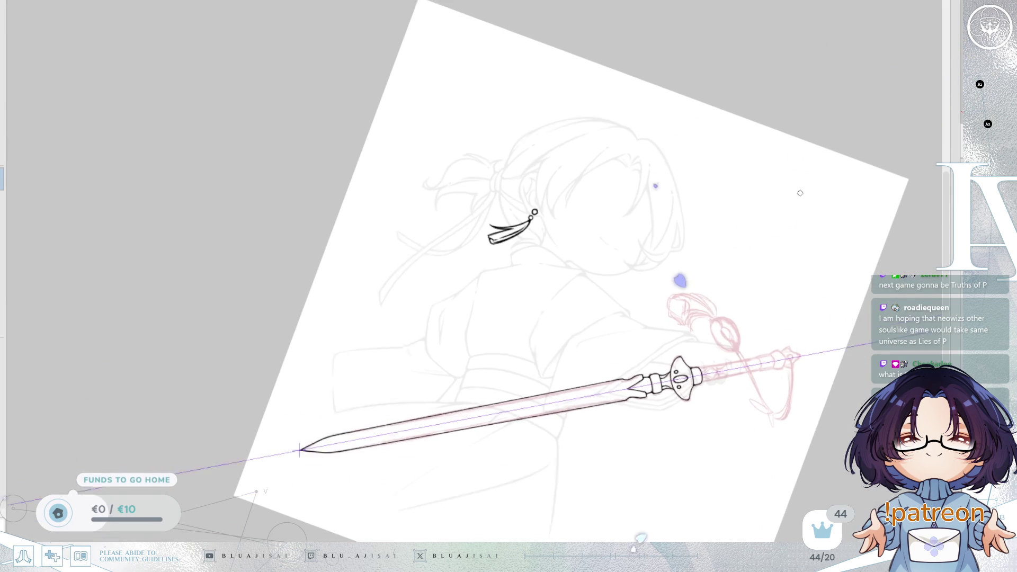
left_click_drag(794, 198, 687, 184)
scroll(717, 236, "up", 3)
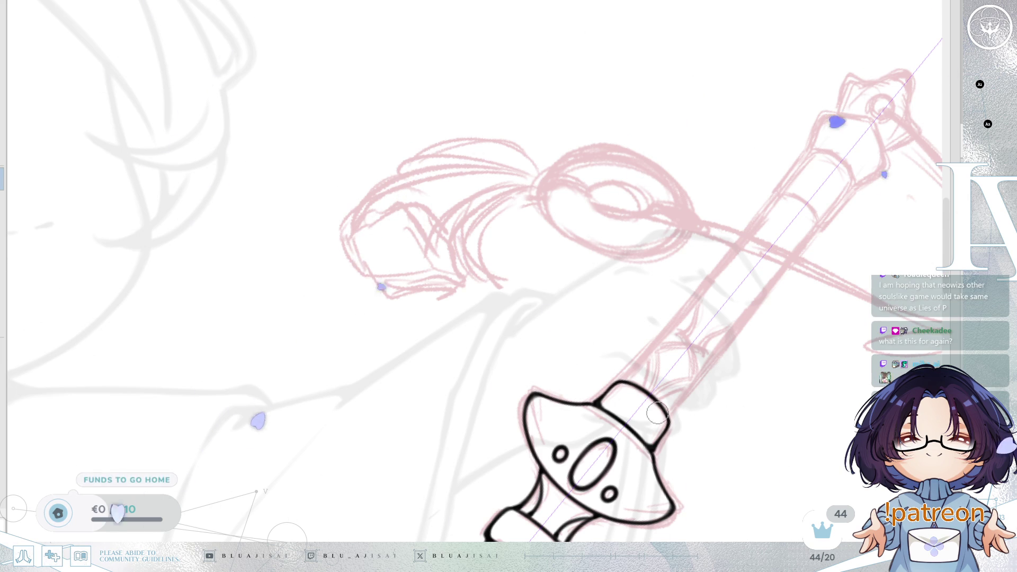
- Ink both straight shaft edges above the guard with the canvas turned upright
mouse_move(656, 413)
left_mouse_down()
mouse_move(582, 339)
mouse_move(556, 372)
mouse_move(569, 356)
mouse_move(528, 343)
left_mouse_up()
scroll(641, 330, "up", 3)
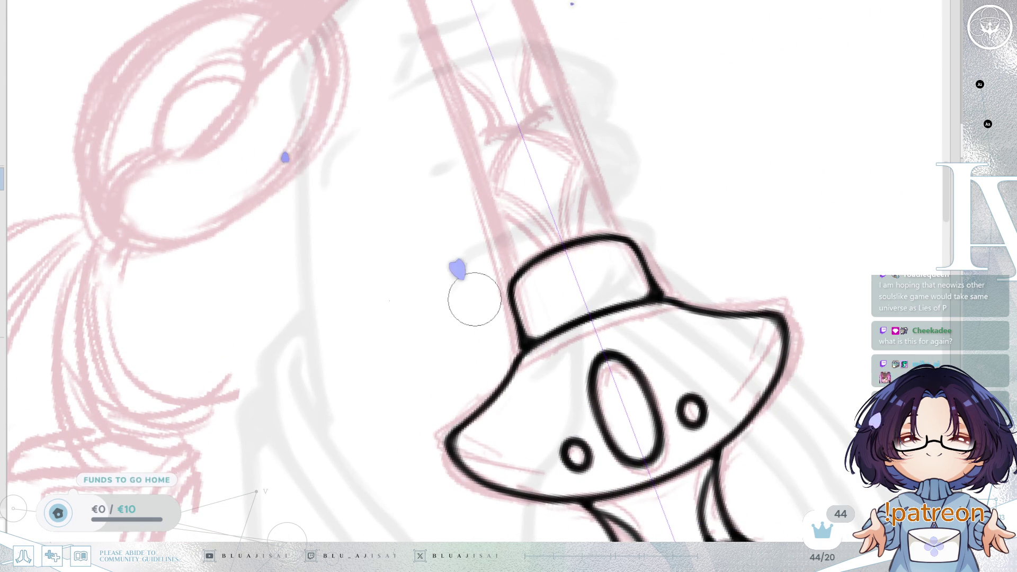
mouse_move(470, 297)
left_mouse_down()
mouse_move(733, 405)
mouse_move(723, 386)
left_mouse_up()
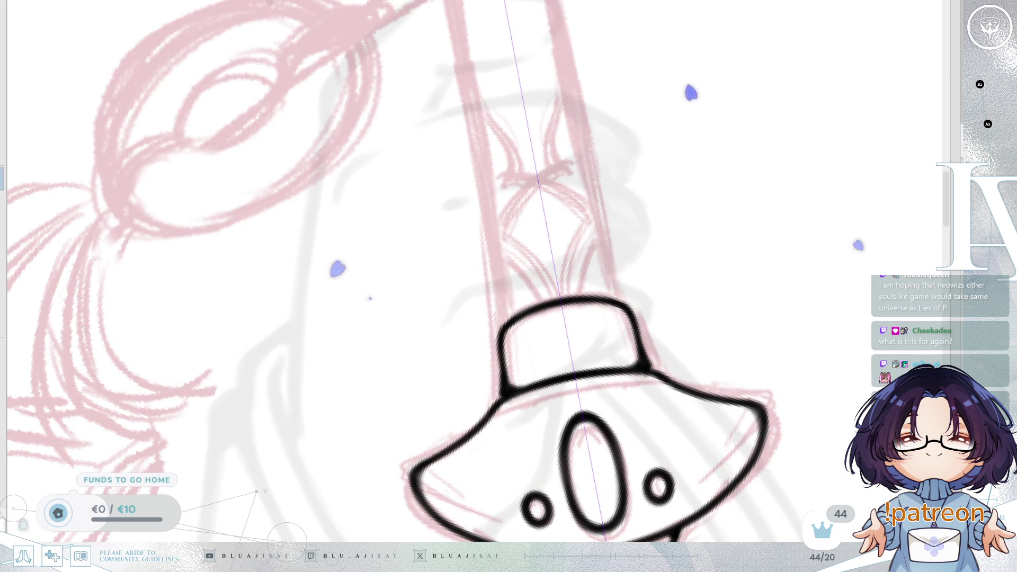
mouse_move(833, 365)
left_mouse_down()
mouse_move(767, 377)
mouse_move(801, 375)
left_mouse_up()
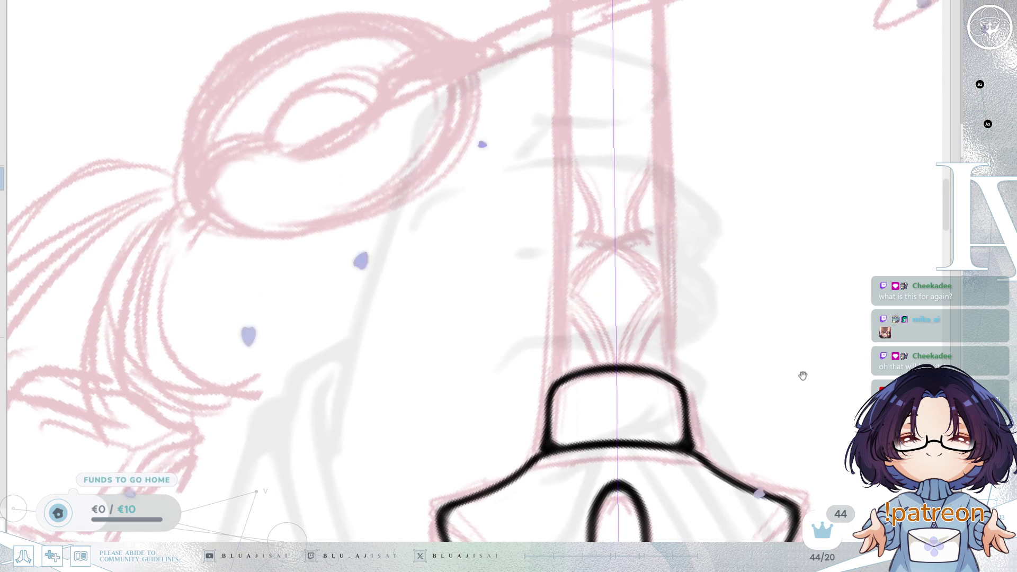
scroll(789, 354, "down", 3)
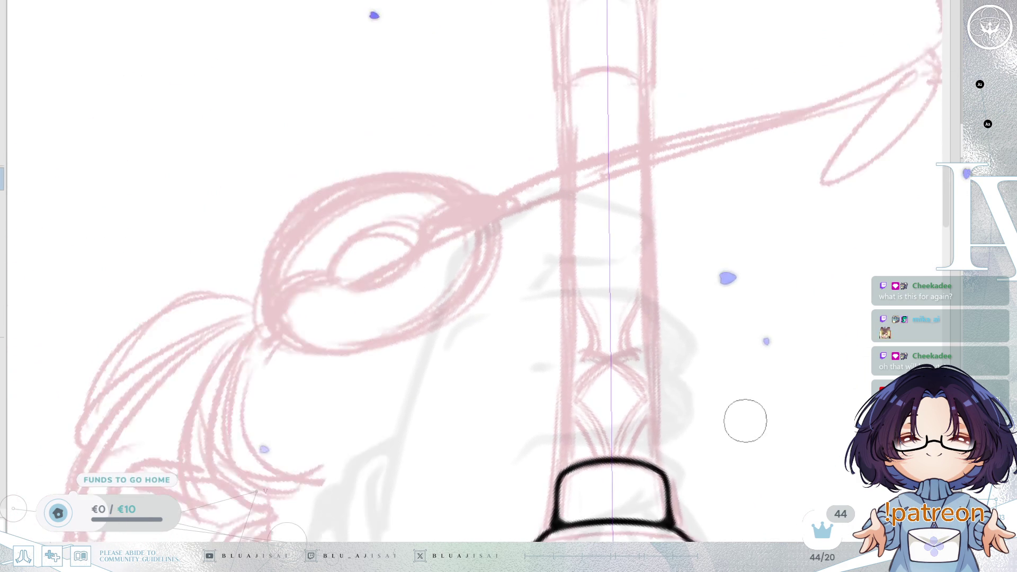
left_click_drag(746, 388, 664, 278)
left_click_drag(615, 495, 599, 402)
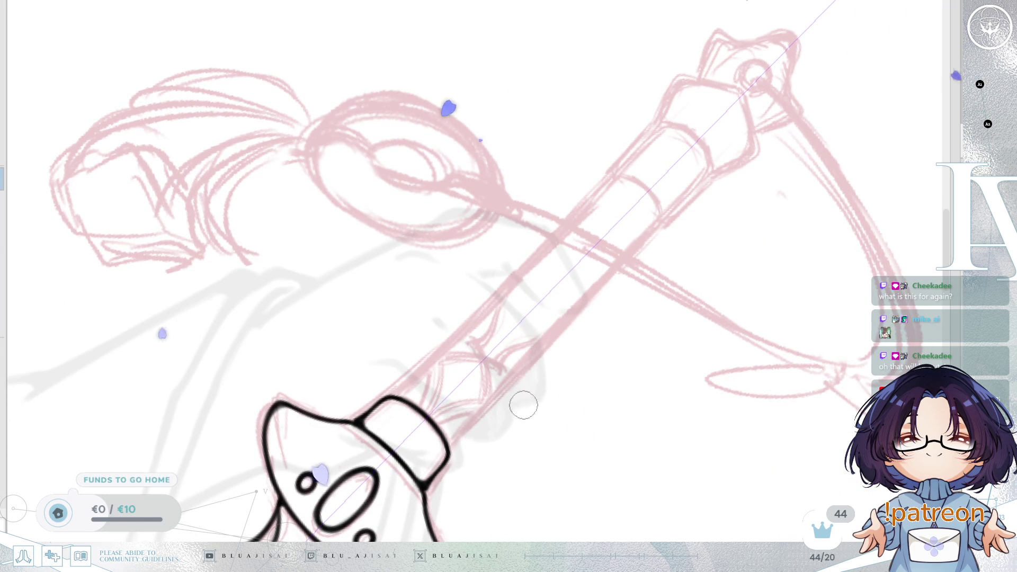
left_click_drag(451, 439, 651, 234)
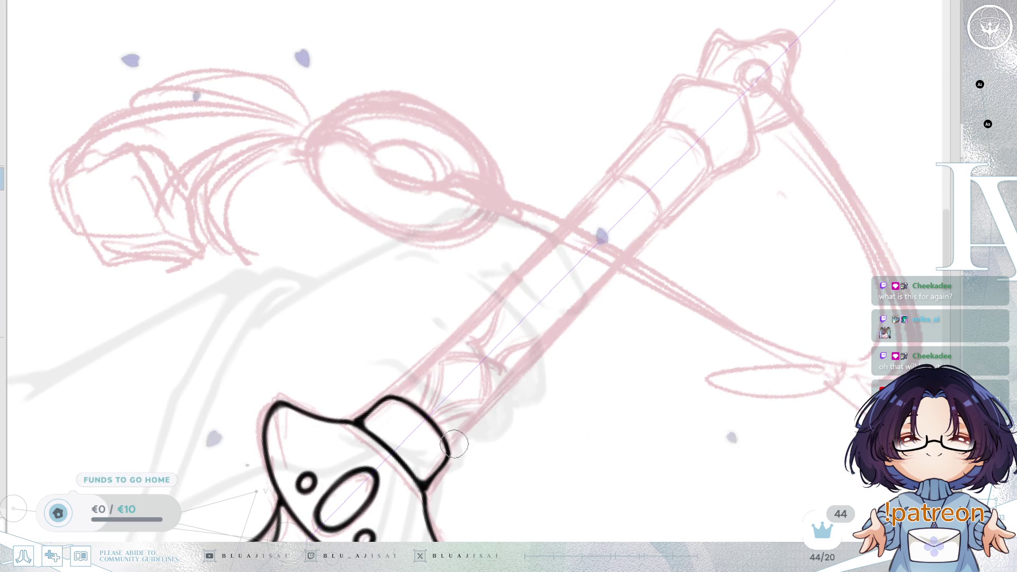
left_click_drag(403, 395, 596, 200)
- Redo the shaft edge lines, tapering them at the top and redrawing the right edge fully
key("ctrl+z")
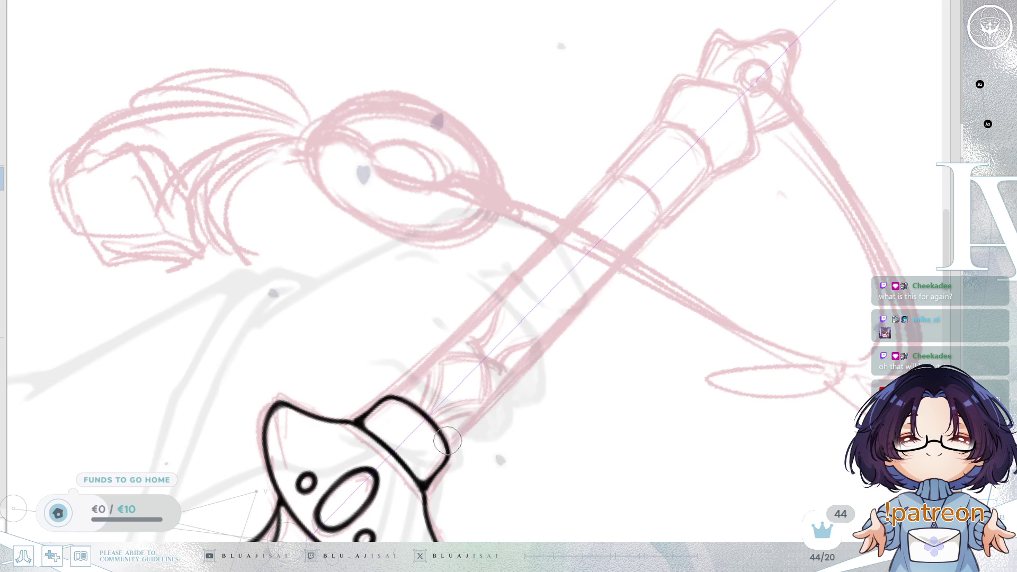
left_click_drag(460, 431, 636, 244)
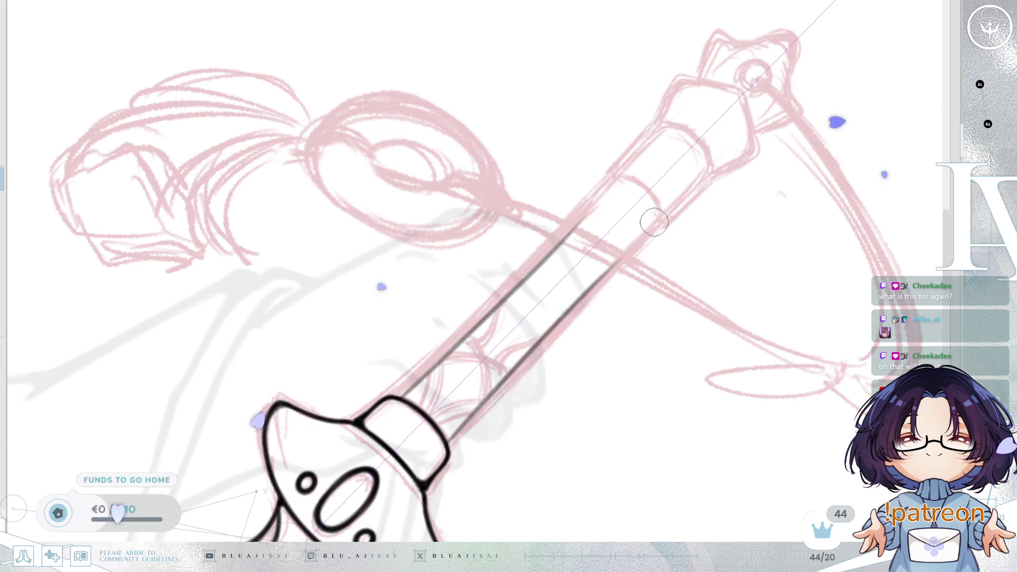
key("ctrl+z")
left_click_drag(536, 341, 605, 267)
key("ctrl+z")
left_click_drag(656, 222, 535, 340)
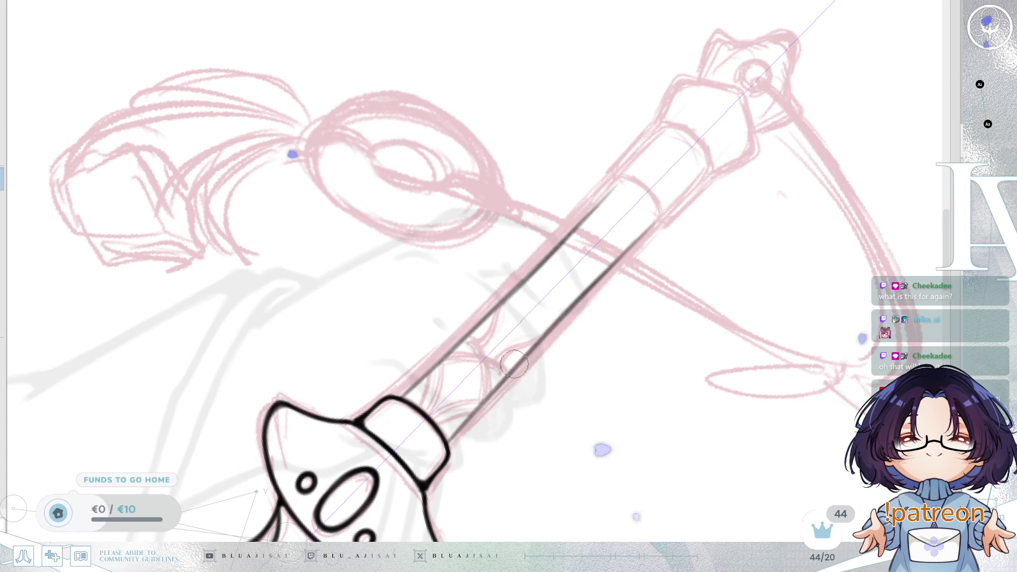
left_click_drag(650, 224, 483, 405)
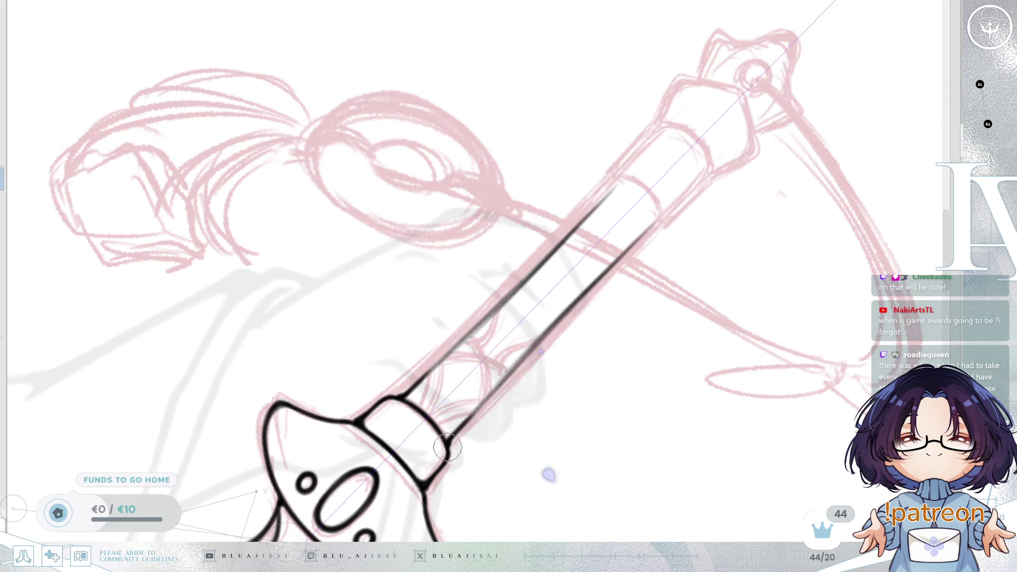
key("ctrl+z")
left_click_drag(551, 329, 483, 405)
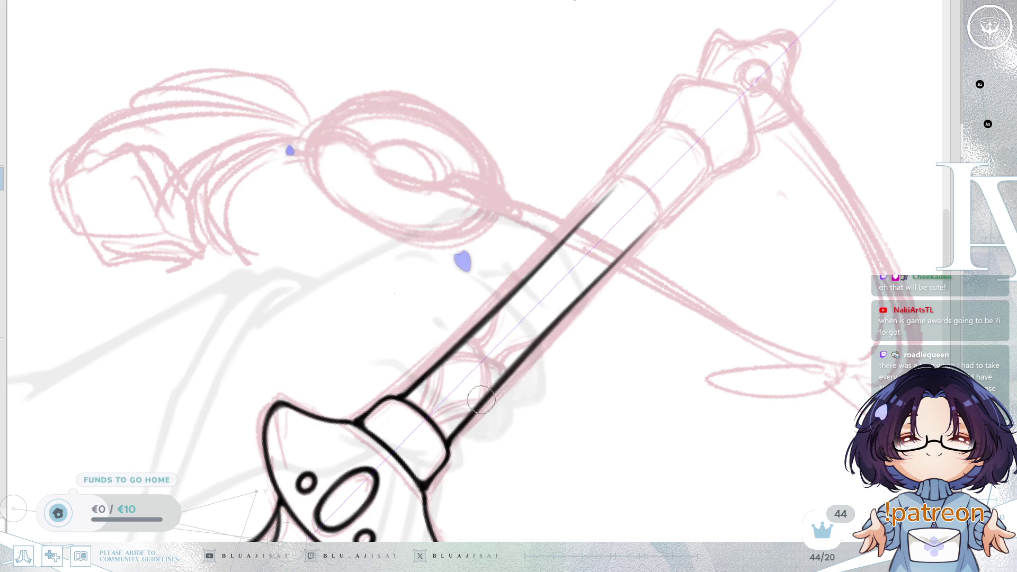
- Redraw the upper shaft line and close the shaft's end with a rounded cap
mouse_move(571, 305)
left_mouse_down()
mouse_move(597, 286)
mouse_move(601, 421)
mouse_move(627, 329)
mouse_move(677, 306)
mouse_move(705, 339)
mouse_move(718, 304)
mouse_move(783, 297)
mouse_move(597, 275)
mouse_move(574, 289)
mouse_move(574, 324)
left_mouse_up()
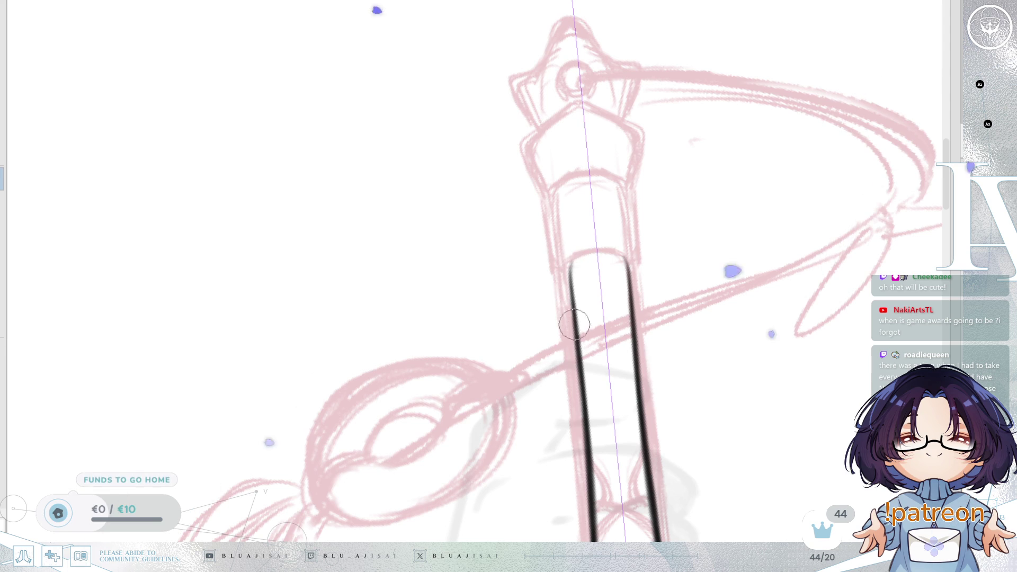
left_click_drag(576, 487, 570, 359)
left_click_drag(480, 428, 609, 328)
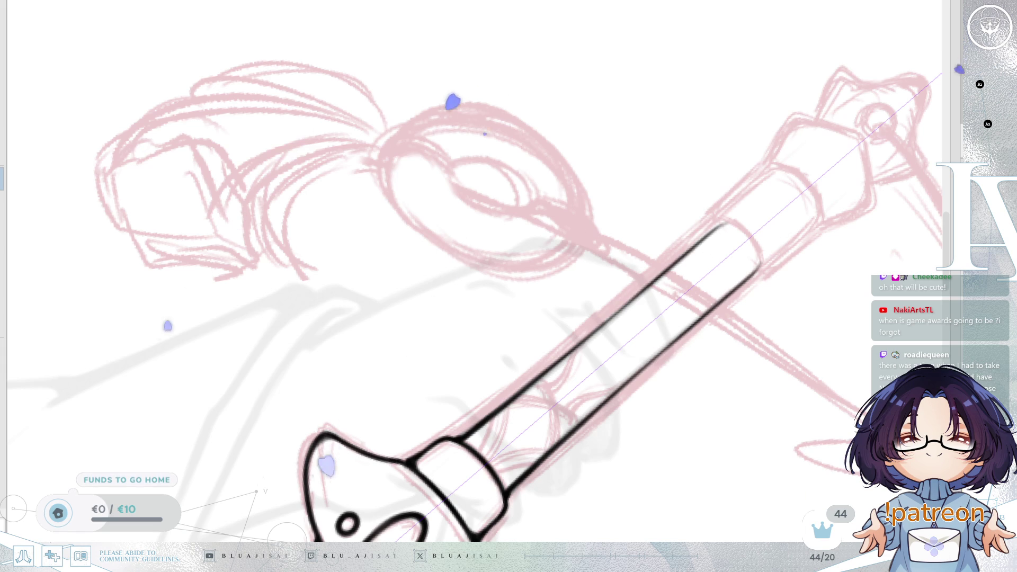
left_click_drag(488, 422, 677, 254)
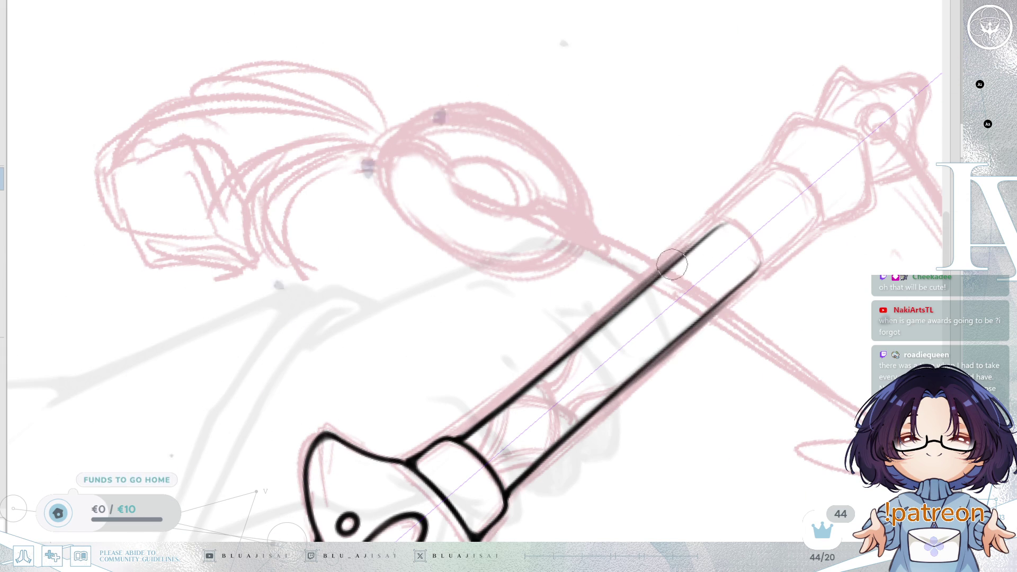
key("ctrl+z")
key("ctrl+z")
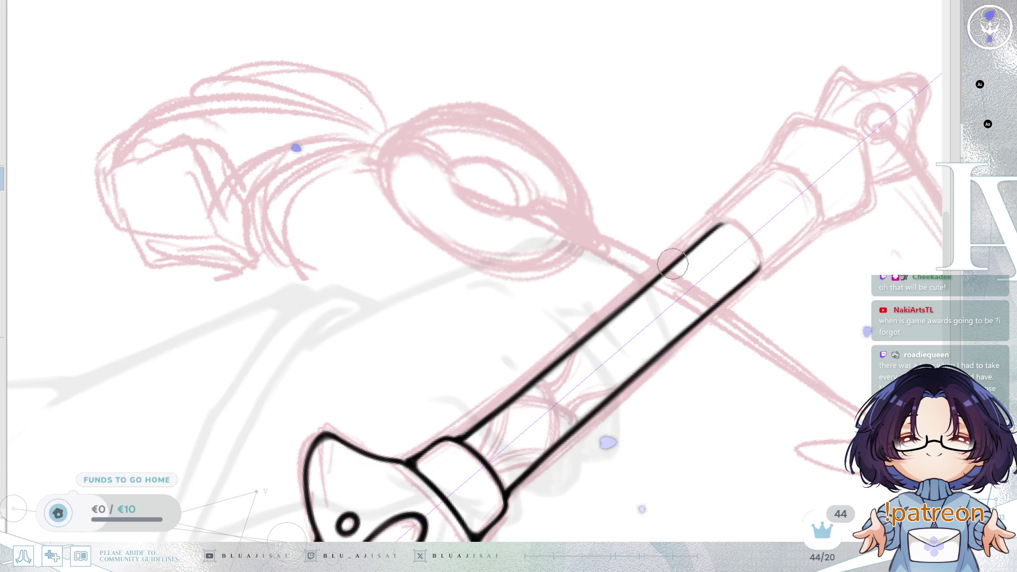
left_click_drag(761, 262, 701, 317)
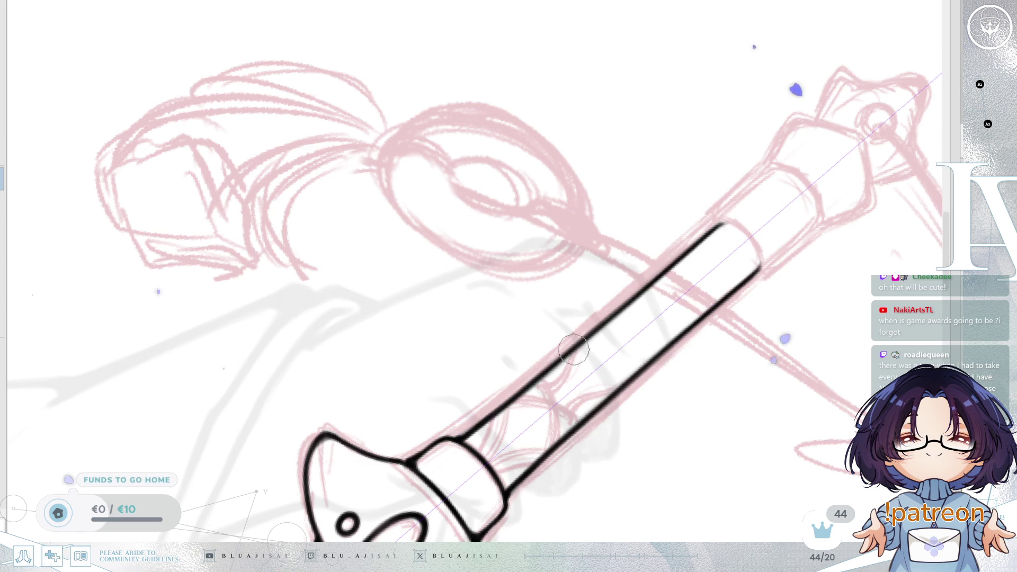
- Ink a curved band joining the two shaft lines and extend both lines upward from it
mouse_move(663, 276)
left_mouse_down()
mouse_move(706, 270)
mouse_move(681, 334)
mouse_move(698, 295)
mouse_move(700, 310)
mouse_move(609, 325)
mouse_move(758, 270)
mouse_move(744, 264)
left_mouse_up()
scroll(700, 309, "up", 5)
key("h")
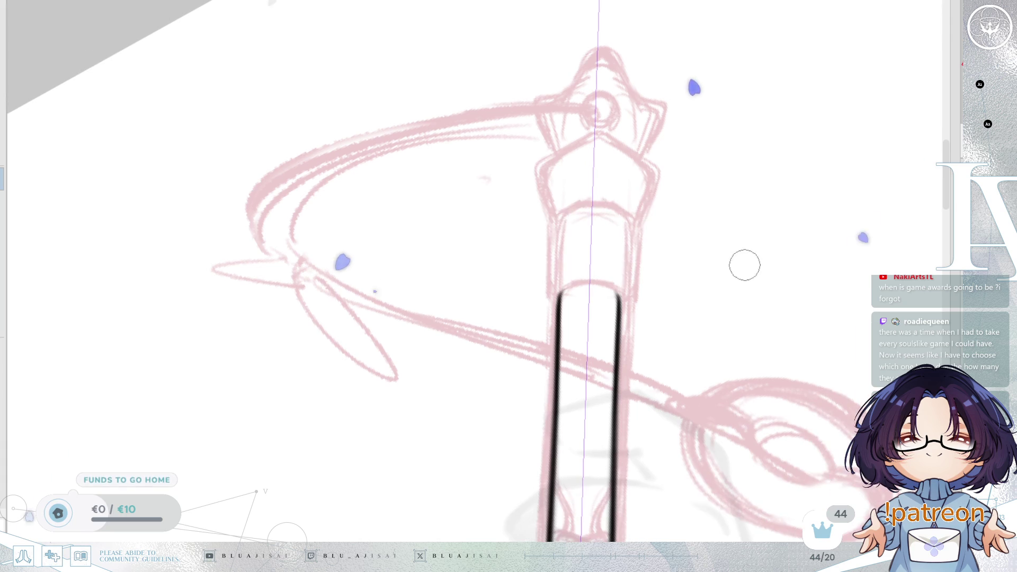
scroll(550, 265, "up", 3)
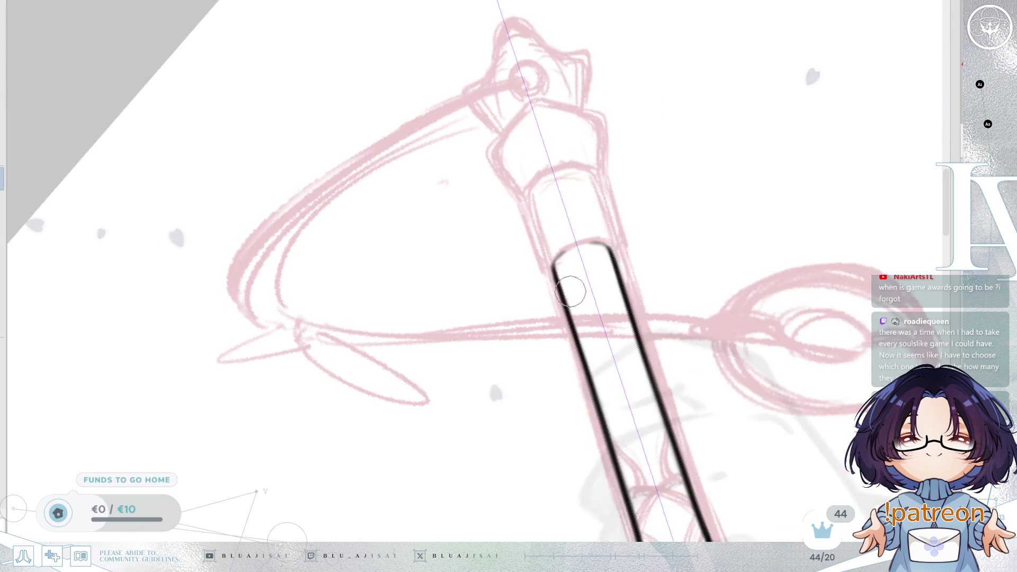
left_click_drag(550, 265, 590, 226)
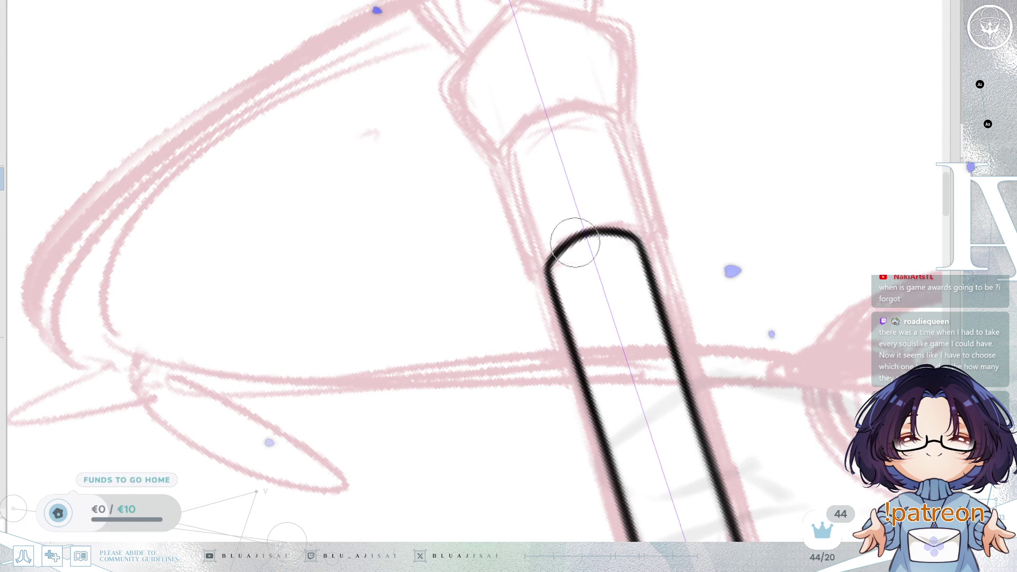
mouse_move(605, 241)
left_mouse_down()
mouse_move(644, 249)
mouse_move(563, 318)
left_mouse_up()
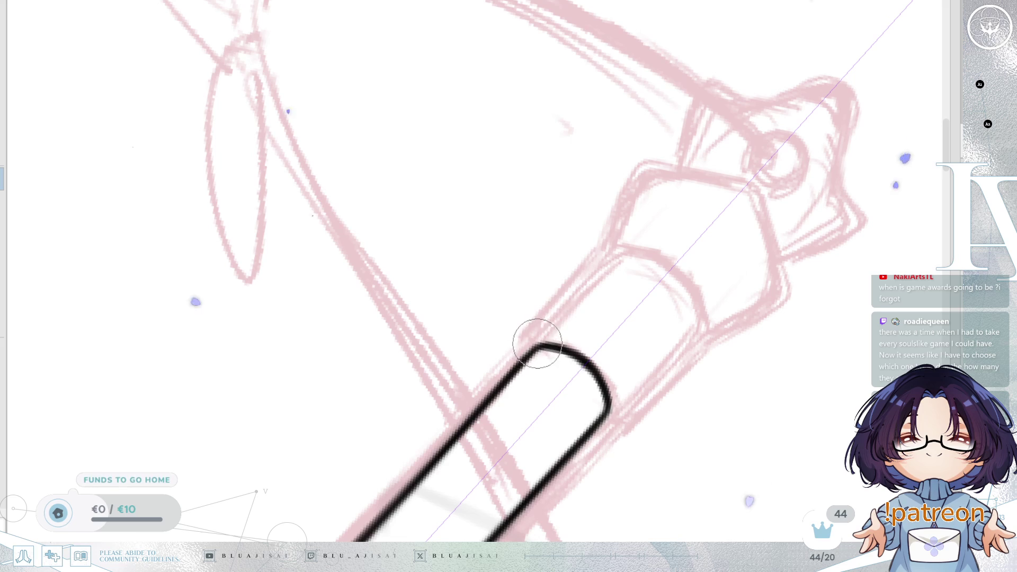
left_click_drag(611, 413, 683, 334)
mouse_move(545, 352)
left_mouse_down()
mouse_move(597, 271)
mouse_move(529, 345)
mouse_move(612, 245)
left_mouse_up()
- Draw the rounded arc over the shaft's top
mouse_move(542, 329)
left_mouse_down()
mouse_move(709, 217)
mouse_move(722, 235)
mouse_move(699, 291)
left_mouse_up()
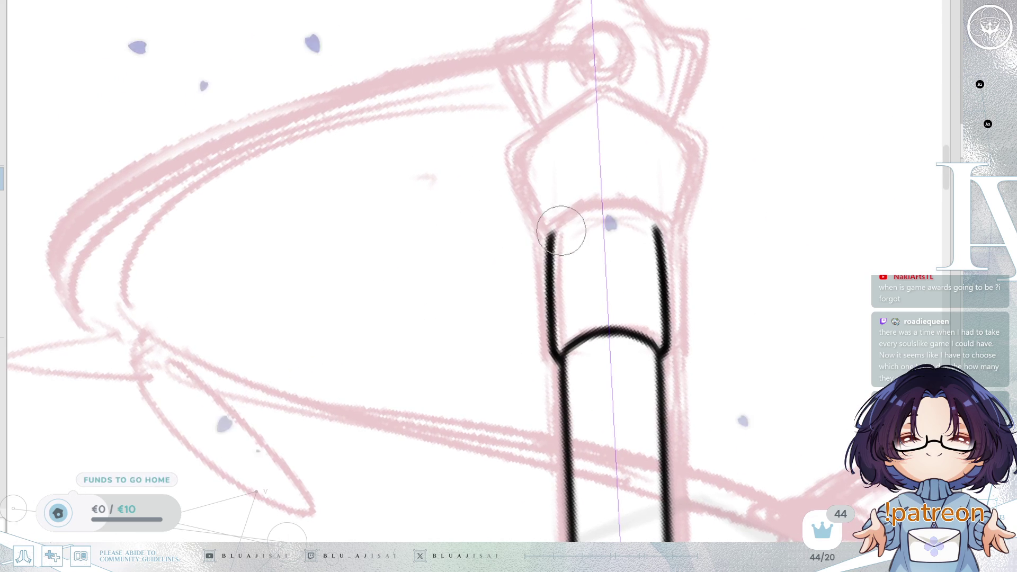
left_click_drag(550, 236, 654, 223)
mouse_move(550, 237)
left_mouse_down()
mouse_move(563, 220)
mouse_move(609, 206)
left_mouse_up()
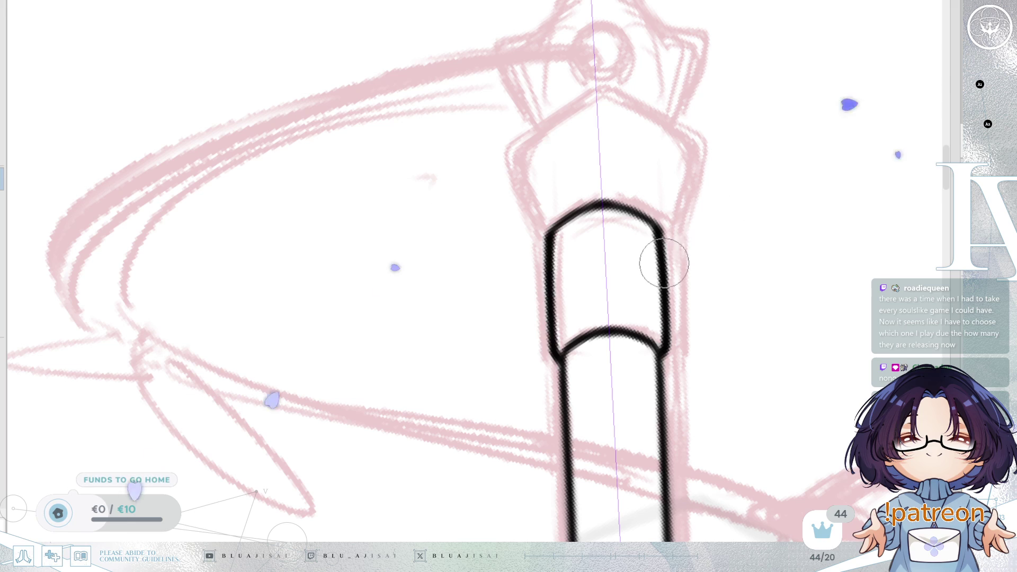
key("ctrl+z")
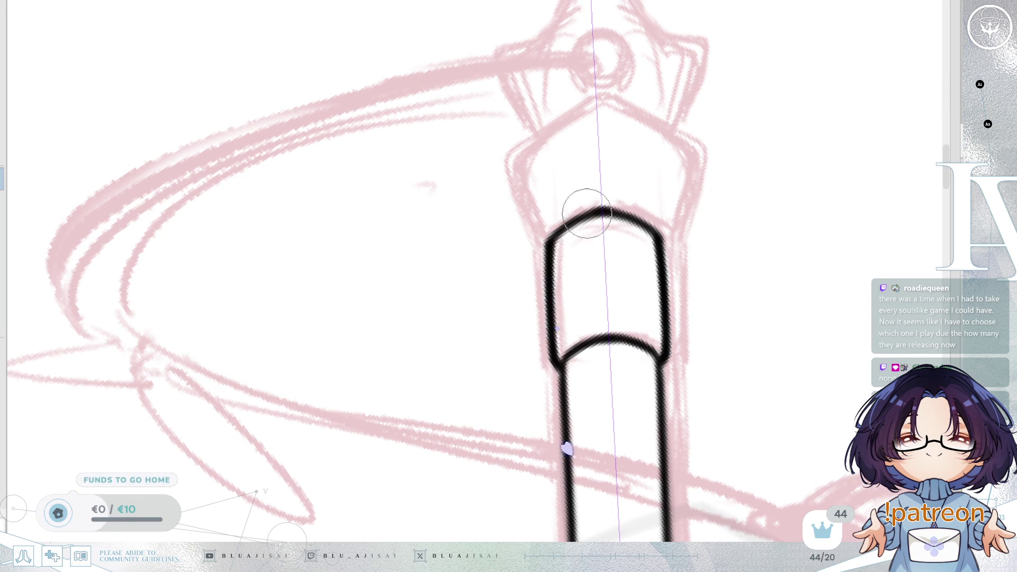
mouse_move(580, 257)
left_mouse_down()
mouse_move(681, 238)
mouse_move(627, 319)
left_mouse_up()
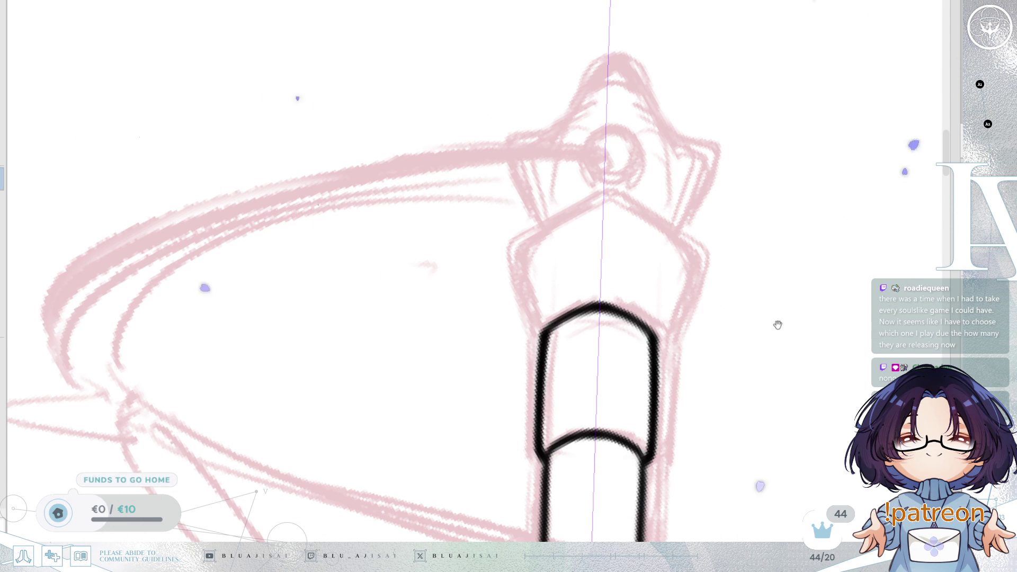
mouse_move(767, 324)
left_mouse_down()
mouse_move(743, 334)
mouse_move(538, 266)
mouse_move(567, 305)
left_mouse_up()
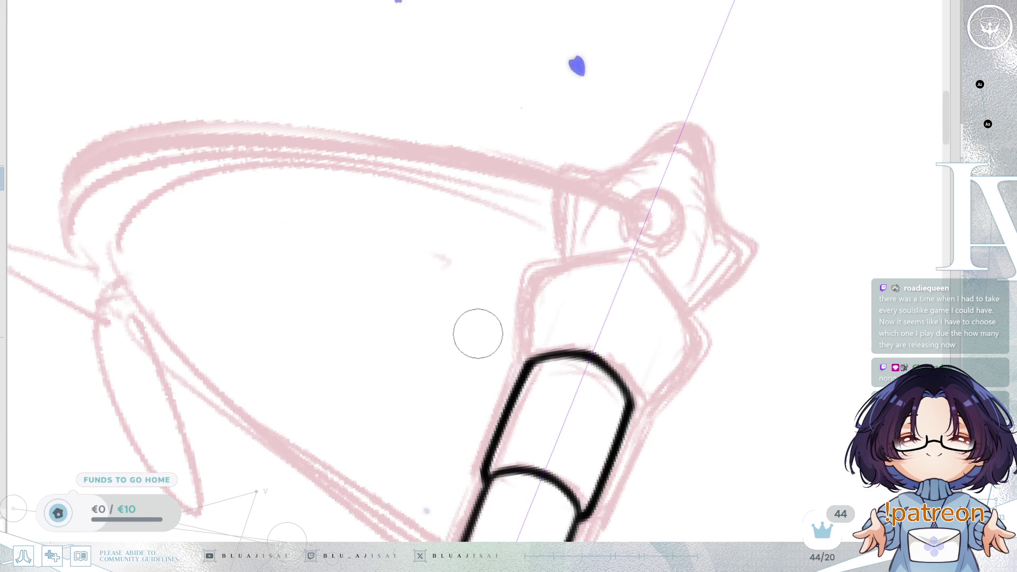
- Ink the collar's mirrored flaring side lines above the band, forming a pointed pentagon cap
mouse_move(606, 334)
left_mouse_down()
mouse_move(586, 284)
mouse_move(545, 345)
left_mouse_up()
mouse_move(549, 305)
left_mouse_down()
mouse_move(545, 341)
mouse_move(551, 265)
mouse_move(548, 305)
left_mouse_up()
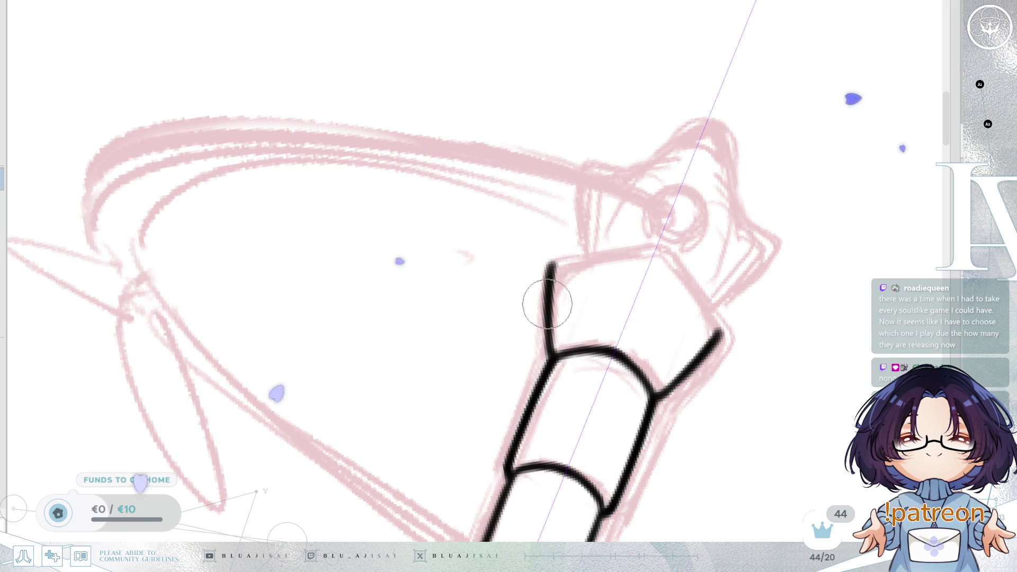
mouse_move(545, 352)
left_mouse_down()
mouse_move(688, 229)
mouse_move(683, 331)
left_mouse_up()
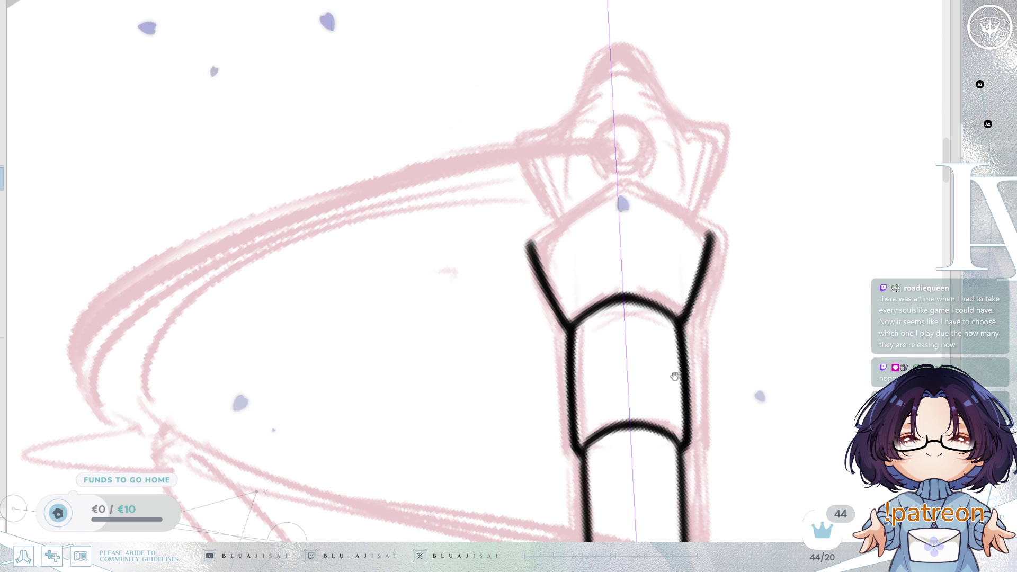
left_click_drag(689, 411, 696, 430)
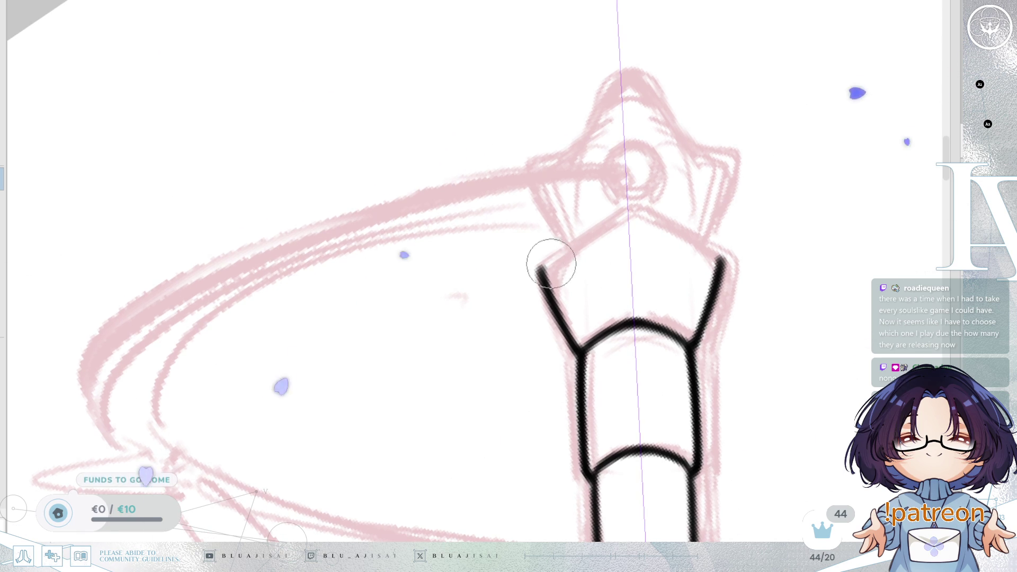
mouse_move(538, 269)
left_mouse_down()
mouse_move(626, 213)
mouse_move(534, 272)
mouse_move(556, 245)
mouse_move(545, 310)
left_mouse_up()
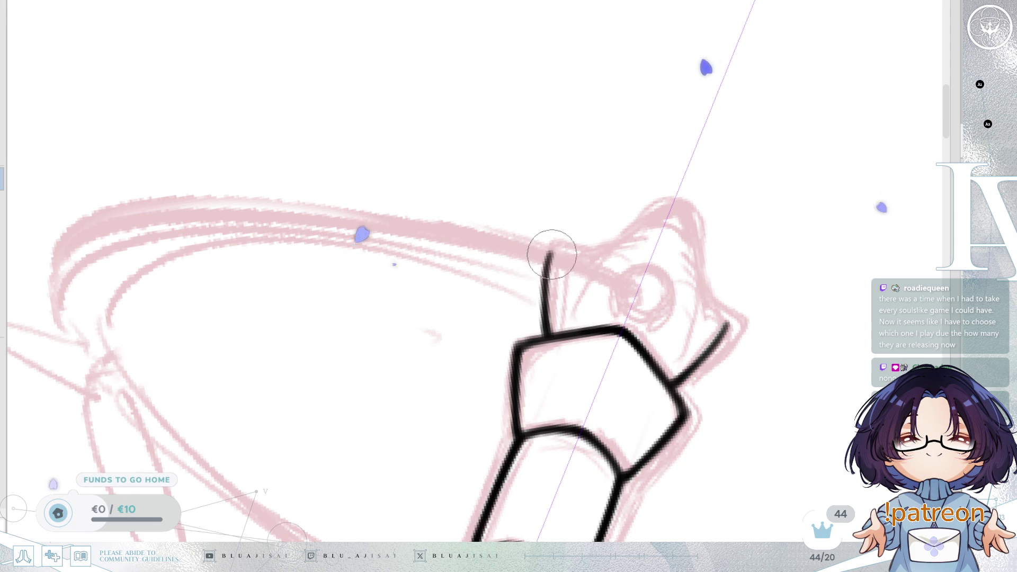
- Ink the star pommel's bold outline strokes rising from the upper grip's diagonal lines
left_click_drag(678, 378, 731, 317)
mouse_move(546, 335)
left_mouse_down()
mouse_move(554, 245)
mouse_move(590, 236)
left_mouse_up()
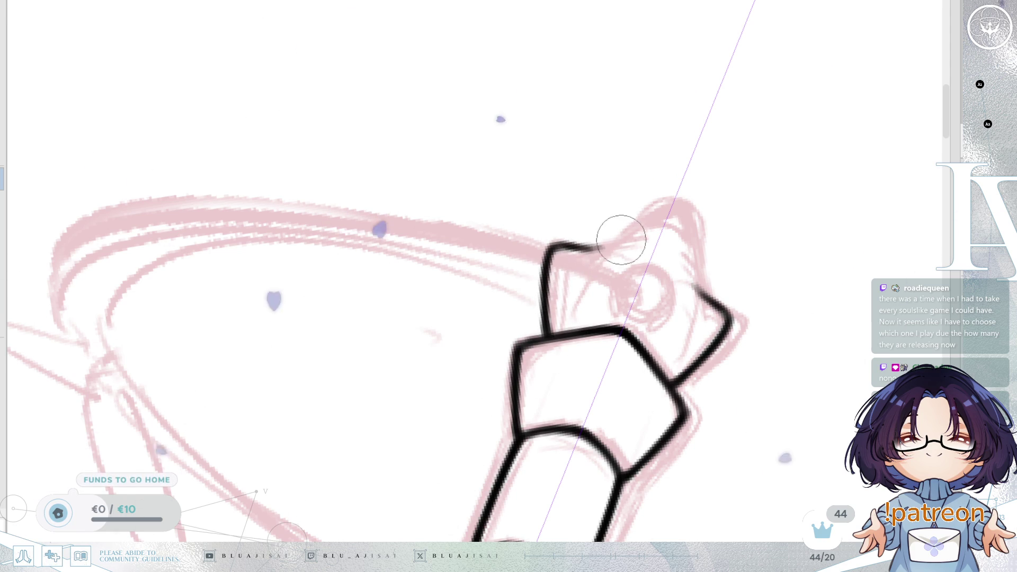
left_click_drag(599, 245, 668, 207)
mouse_move(688, 278)
left_mouse_down()
mouse_move(677, 211)
mouse_move(658, 200)
mouse_move(603, 247)
left_mouse_up()
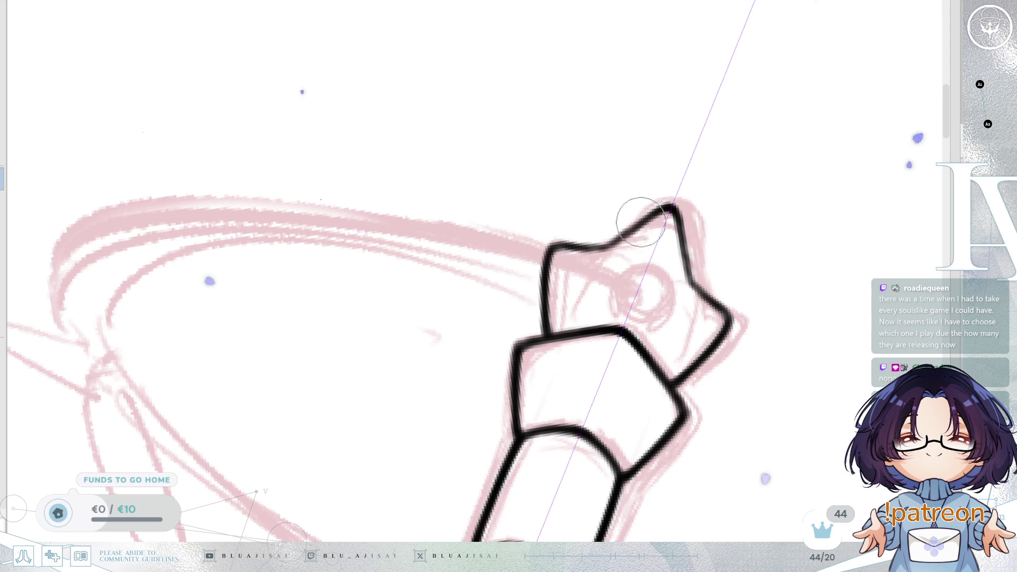
mouse_move(659, 205)
left_mouse_down()
mouse_move(595, 232)
mouse_move(585, 247)
mouse_move(665, 206)
left_mouse_up()
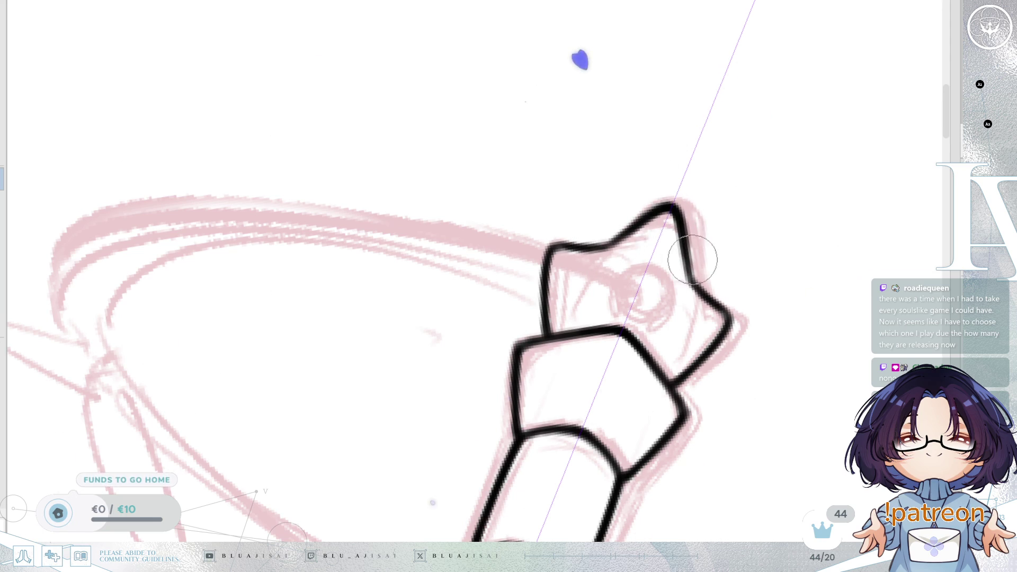
- Draw a small ring inside the star pommel and zoom out over the whole hilt
key("ctrl+]")
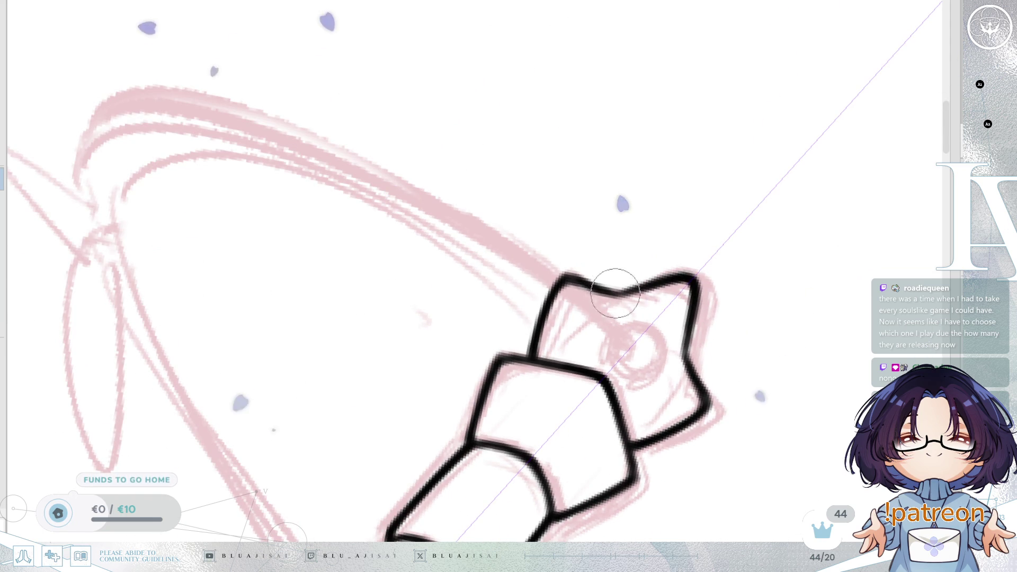
key("ctrl+[")
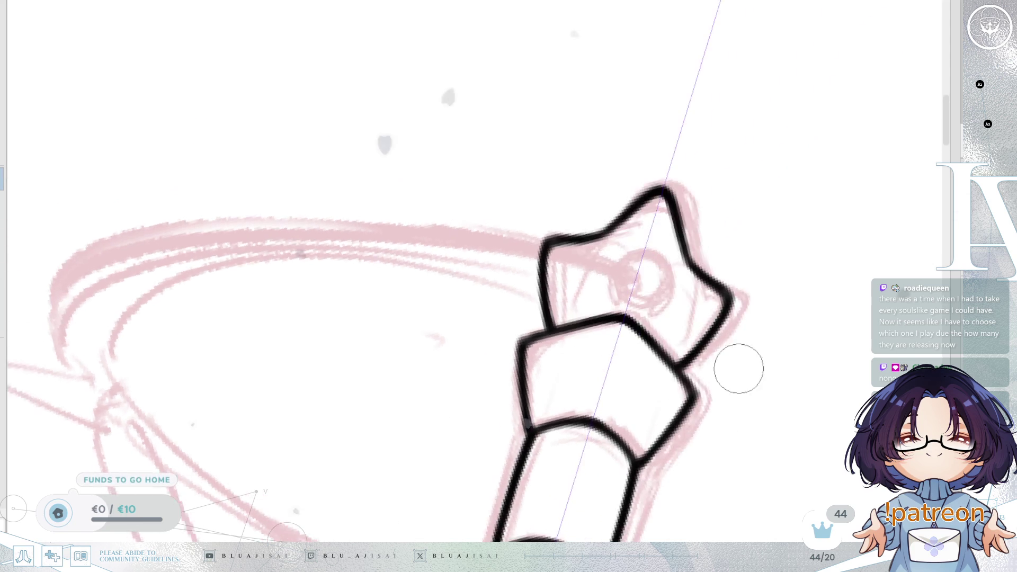
key("ctrl+[")
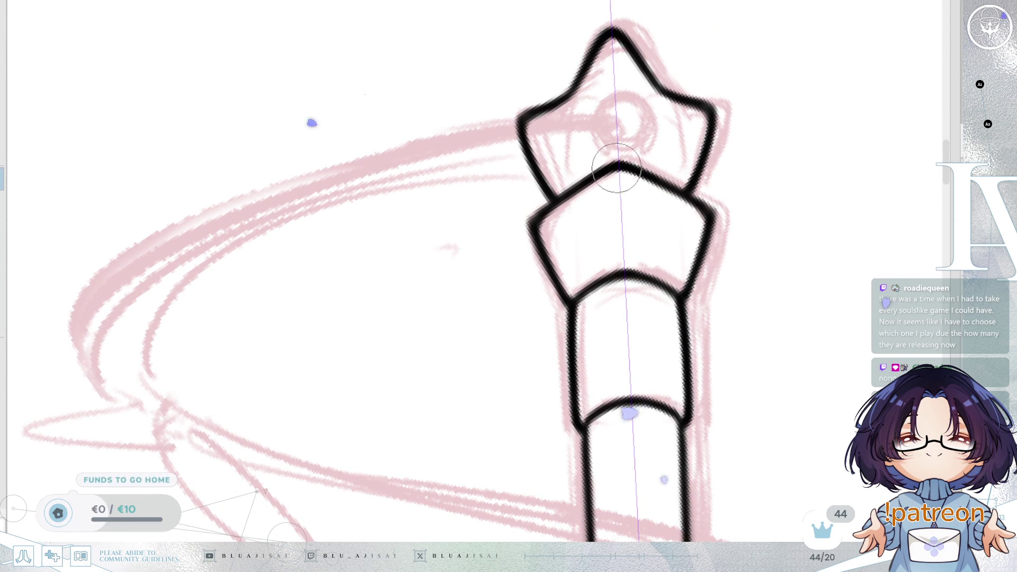
left_click_drag(738, 196, 758, 309)
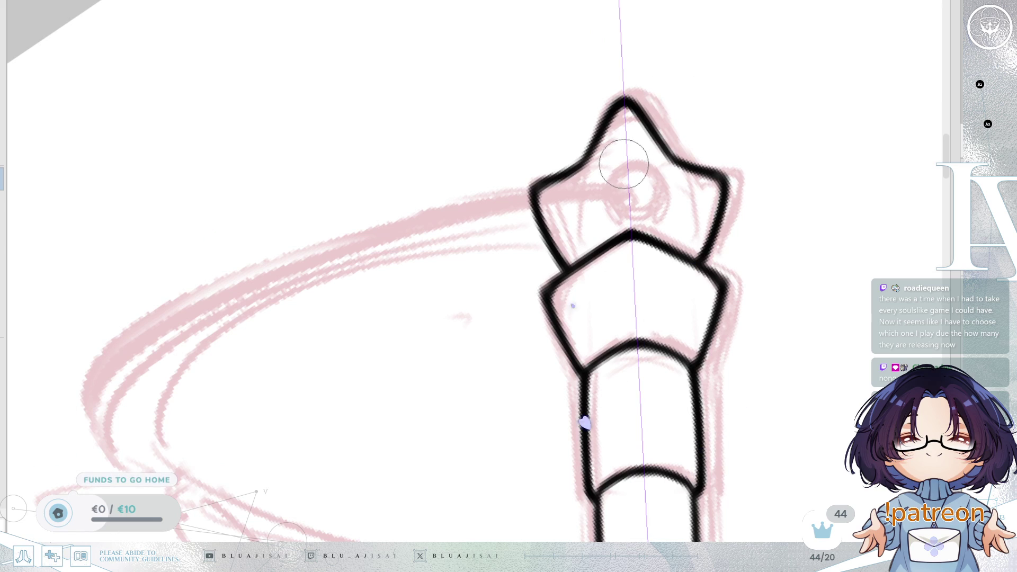
mouse_move(625, 169)
left_mouse_down()
mouse_move(624, 189)
mouse_move(609, 186)
mouse_move(628, 159)
mouse_move(651, 191)
mouse_move(631, 217)
mouse_move(608, 181)
left_mouse_up()
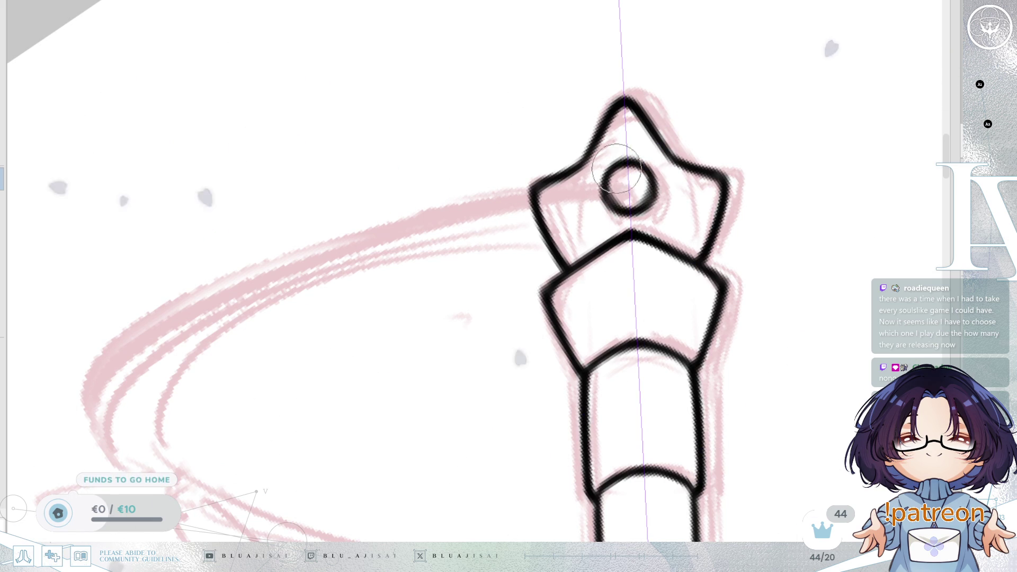
scroll(751, 255, "down", 2)
scroll(751, 254, "down", 3)
scroll(751, 255, "up", 2)
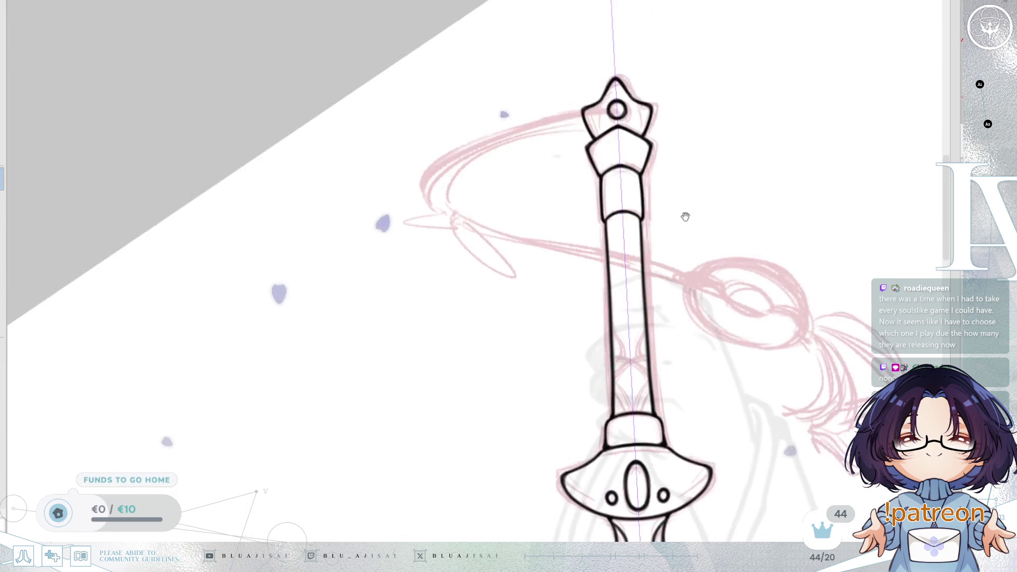
- Ink the V-shaped ornament on the grip with an inner arc on each side
left_click_drag(750, 368, 721, 368)
scroll(720, 296, "up", 3)
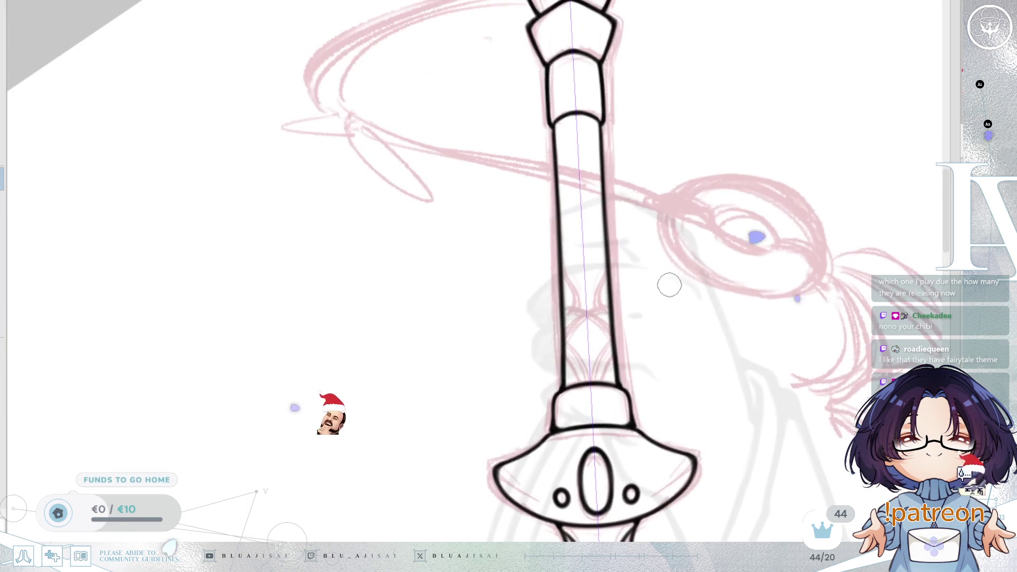
mouse_move(641, 265)
left_mouse_down()
mouse_move(694, 281)
mouse_move(665, 322)
mouse_move(687, 356)
mouse_move(674, 302)
left_mouse_up()
scroll(638, 320, "up", 4)
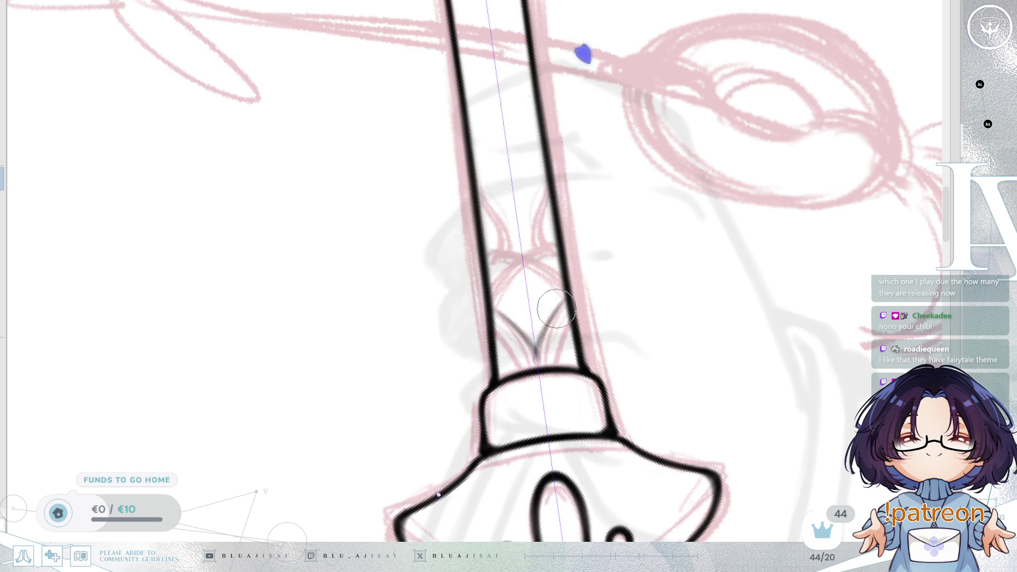
left_click_drag(496, 312, 564, 305)
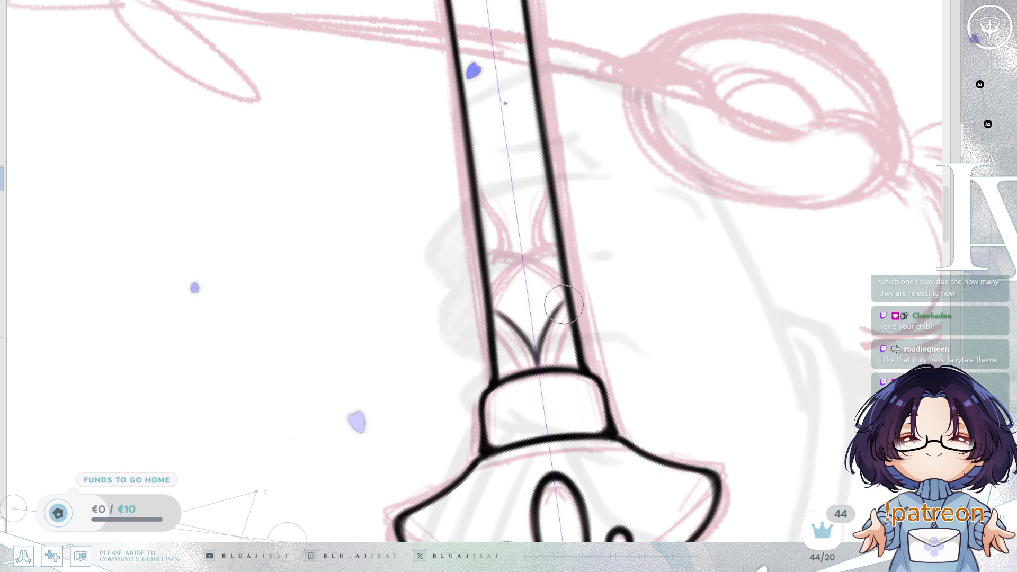
left_click_drag(496, 314, 568, 306)
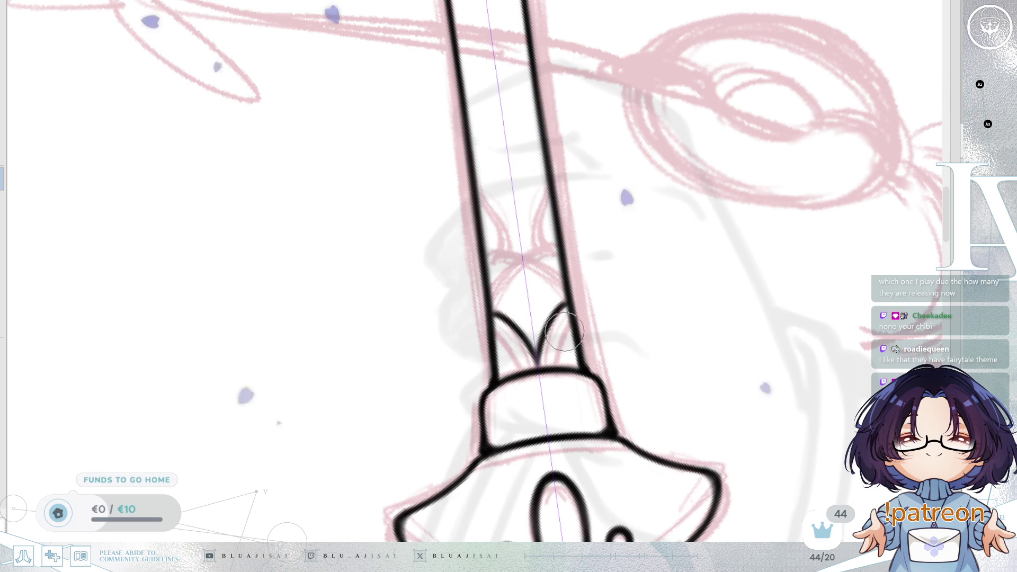
left_click_drag(494, 333, 525, 369)
mouse_move(570, 336)
left_mouse_down()
mouse_move(553, 366)
mouse_move(573, 382)
left_mouse_up()
- Add matching curved ornament lines meeting in a downward point, then view the whole sword
left_click_drag(560, 229, 552, 263)
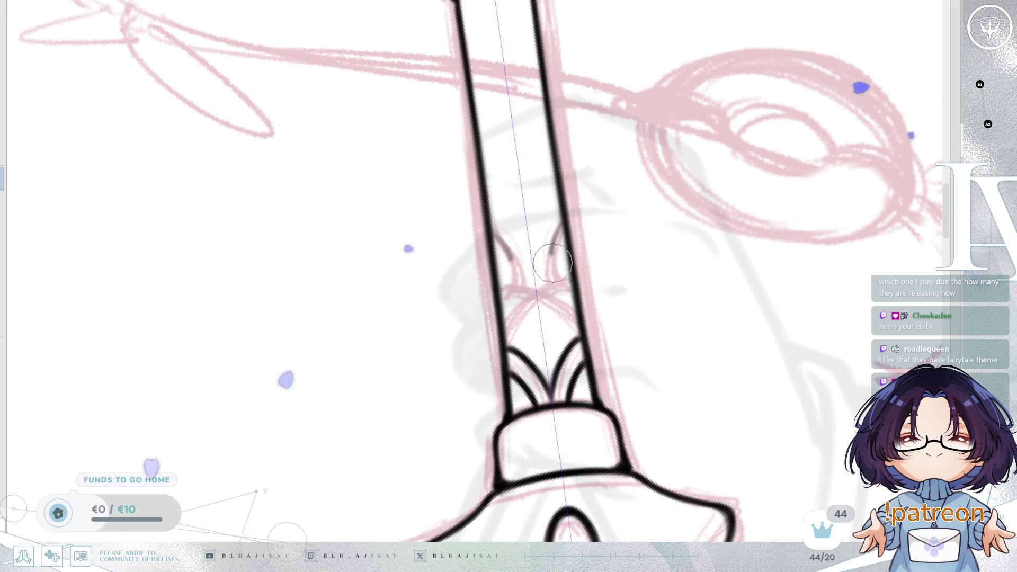
left_click_drag(561, 225, 551, 289)
left_click_drag(493, 234, 521, 294)
mouse_move(553, 249)
left_mouse_down()
mouse_move(541, 303)
mouse_move(559, 245)
left_mouse_up()
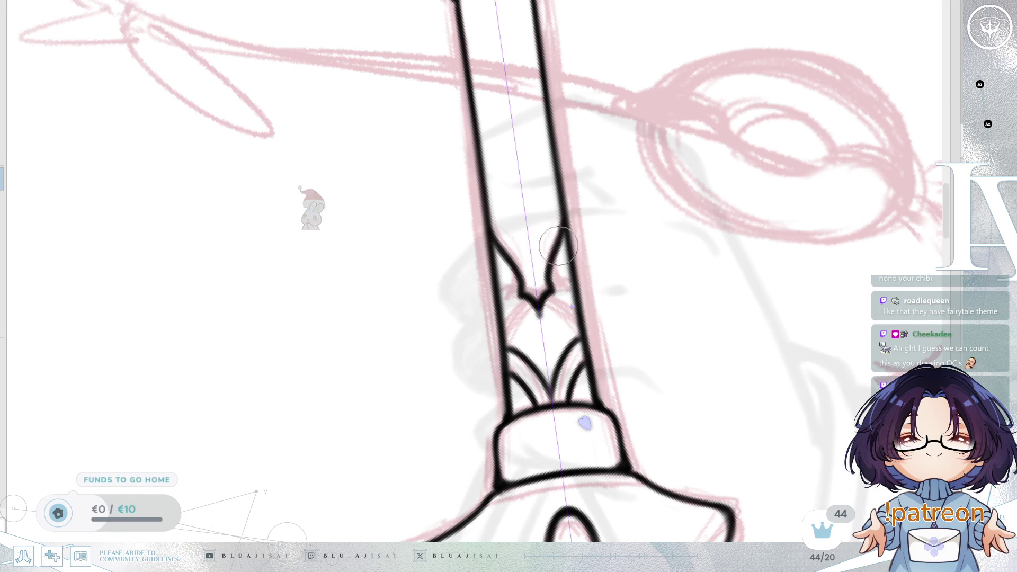
scroll(564, 234, "down", 5)
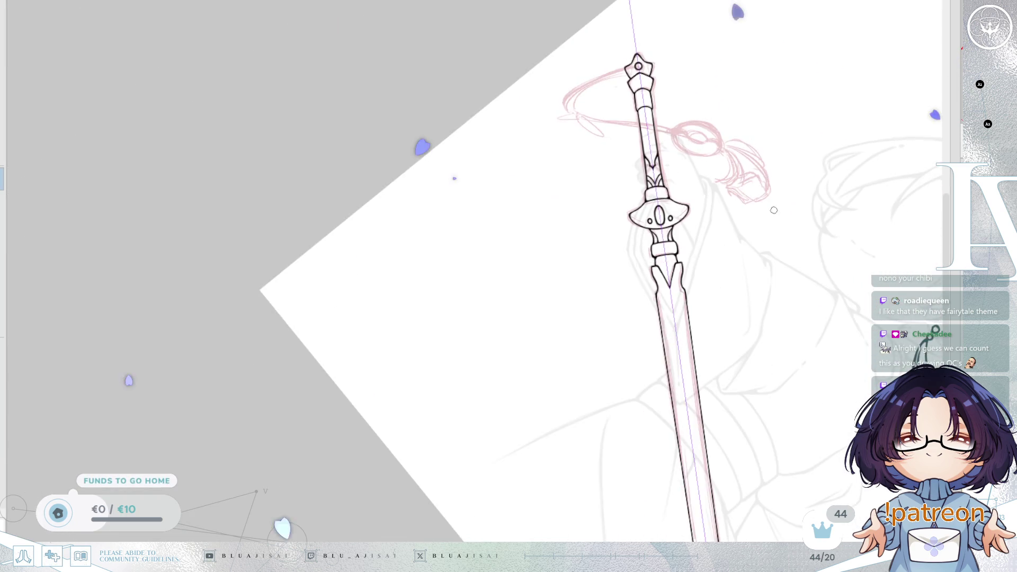
mouse_move(774, 210)
left_mouse_down()
mouse_move(727, 218)
mouse_move(733, 270)
mouse_move(696, 277)
mouse_move(774, 250)
mouse_move(805, 331)
mouse_move(829, 358)
left_mouse_up()
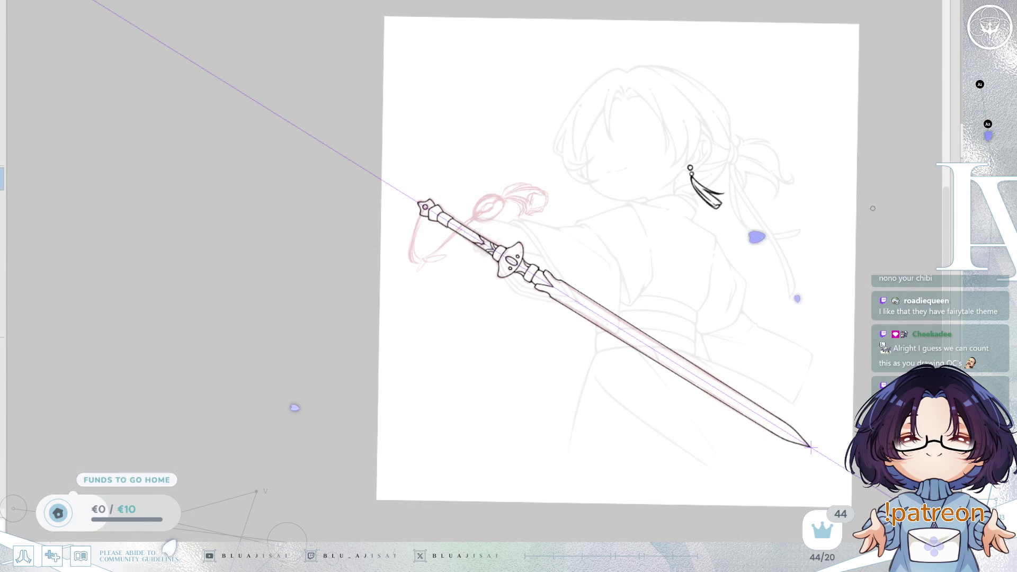
left_click_drag(890, 243, 812, 248)
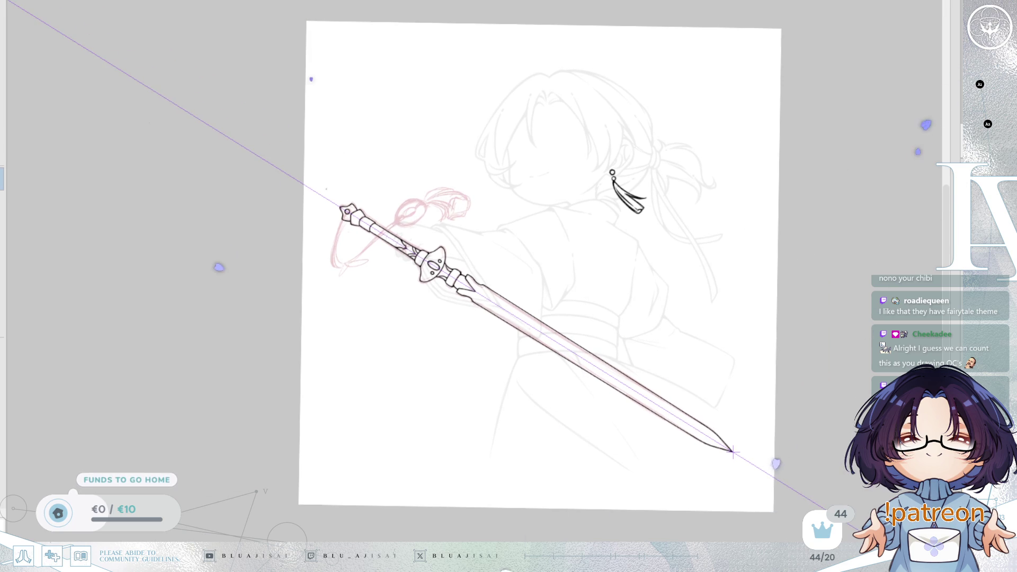
scroll(603, 259, "up", 5)
mouse_move(639, 261)
left_mouse_down()
mouse_move(684, 322)
mouse_move(783, 323)
left_mouse_up()
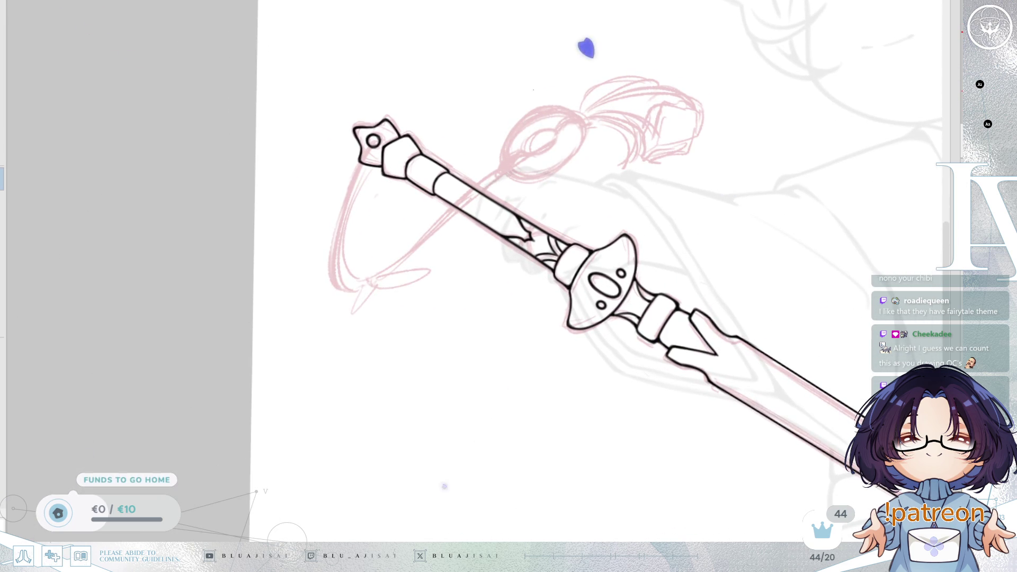
scroll(591, 252, "up", 5)
left_click_drag(588, 295, 628, 302)
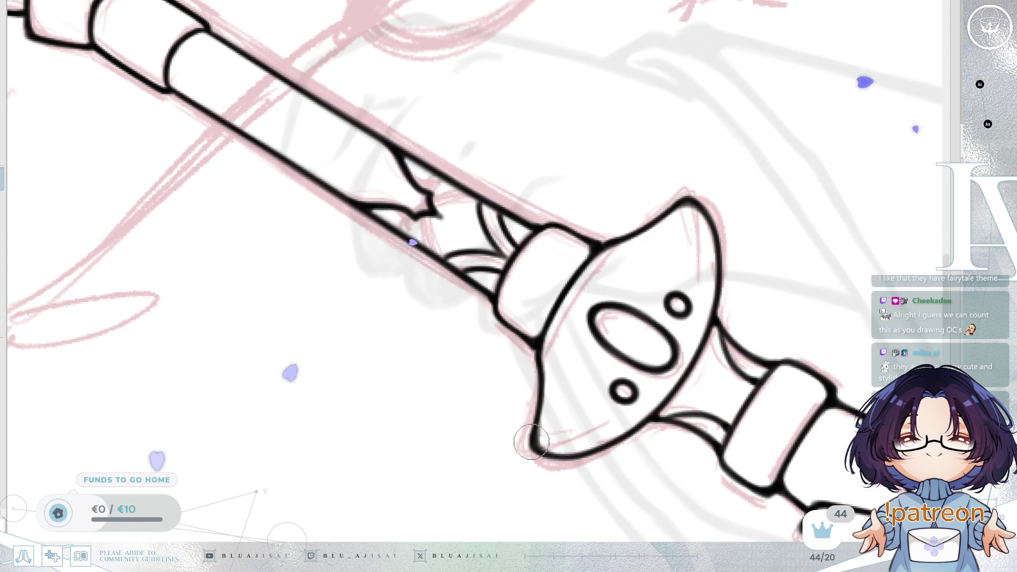
scroll(837, 229, "down", 2)
scroll(836, 228, "down", 4)
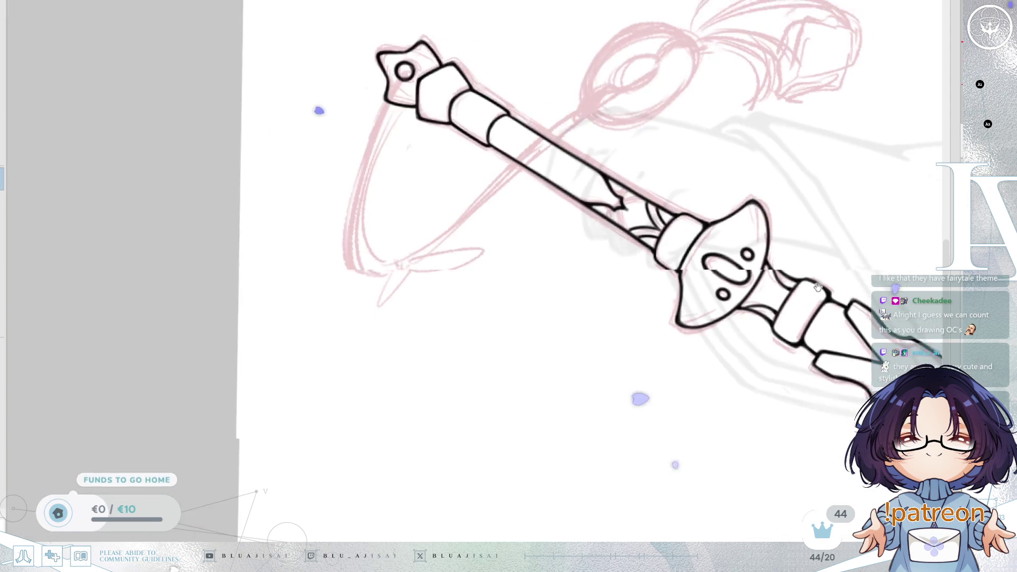
left_click_drag(791, 203, 791, 276)
scroll(790, 276, "down", 3)
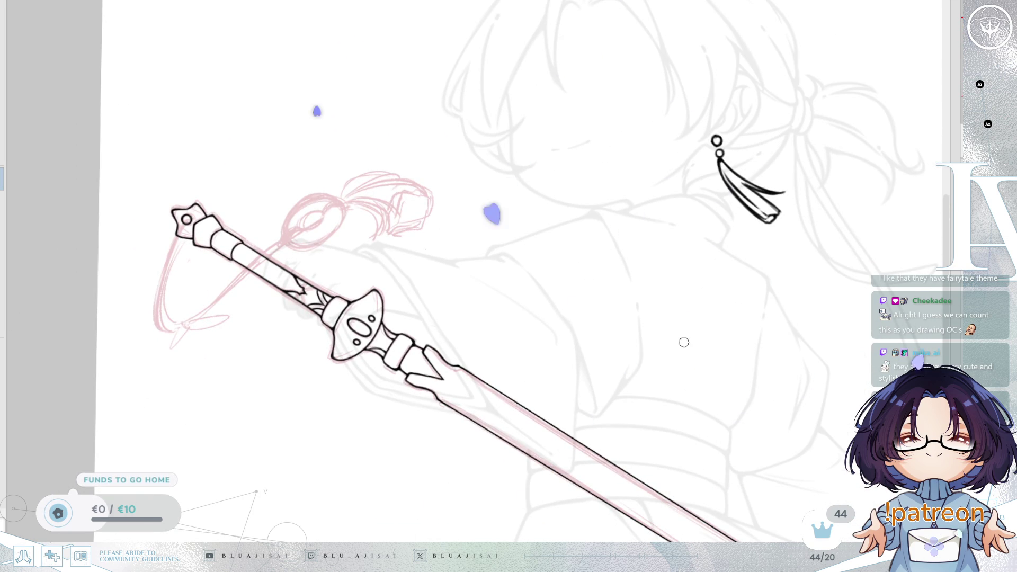
scroll(779, 340, "down", 2)
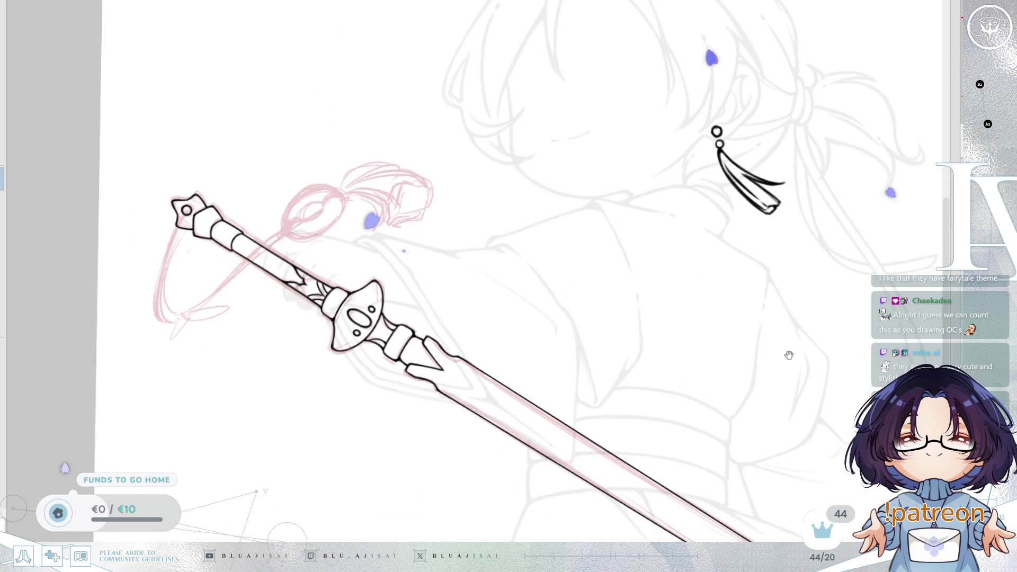
scroll(779, 340, "right", 3)
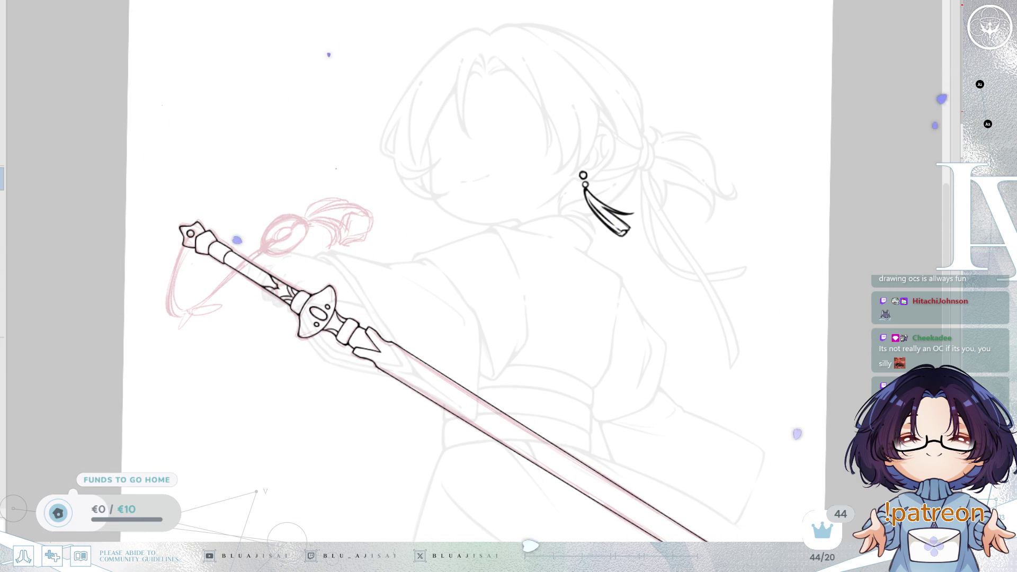
scroll(749, 394, "up", 5)
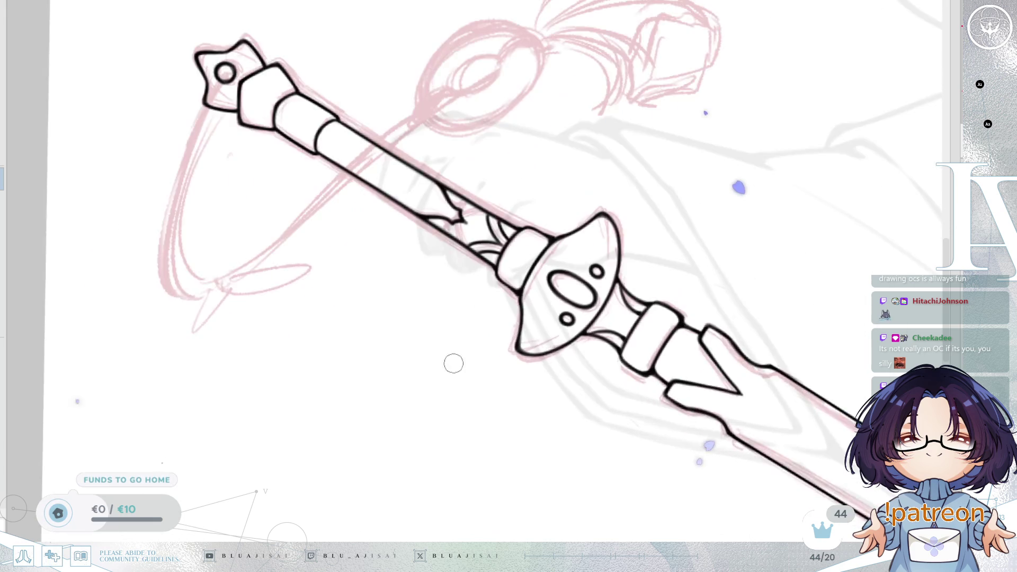
- Ink the looped cord's long left curve, retrying the stroke repeatedly until it fits
left_click_drag(244, 154, 302, 212)
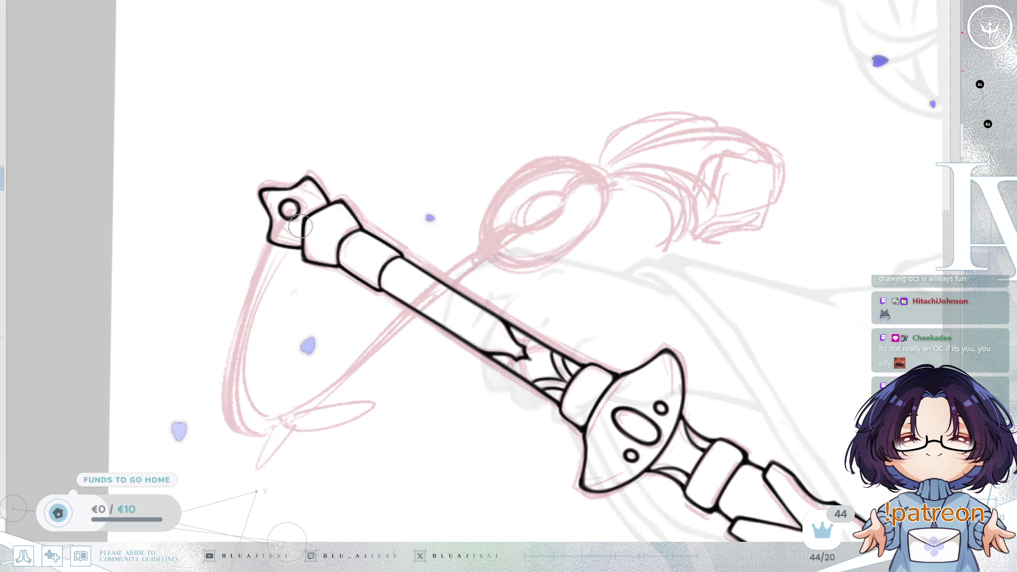
mouse_move(281, 223)
left_mouse_down()
mouse_move(267, 281)
mouse_move(250, 291)
left_mouse_up()
left_click_drag(280, 225, 228, 440)
key("ctrl+z")
left_click_drag(269, 240, 233, 441)
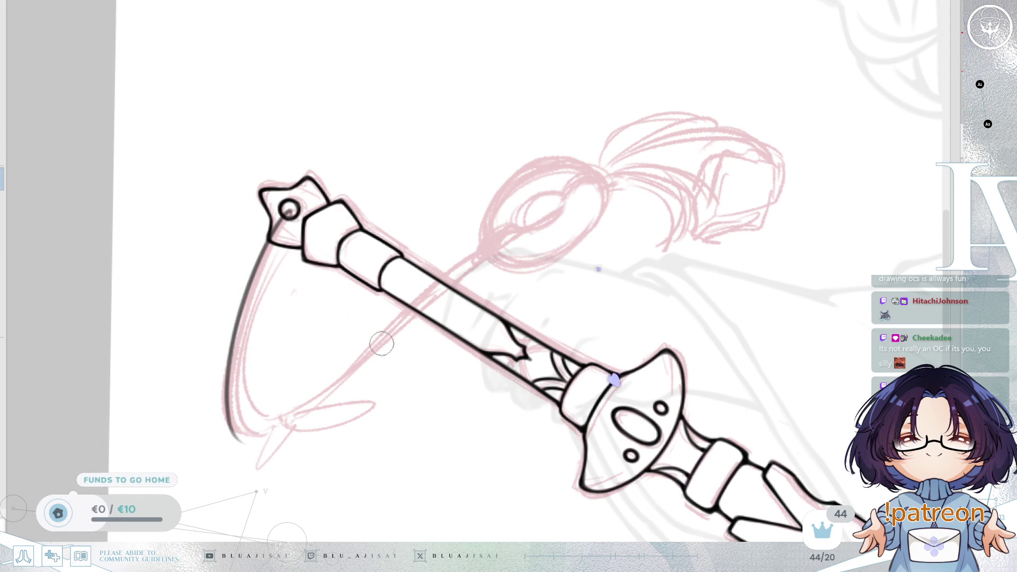
mouse_move(408, 322)
left_mouse_down()
mouse_move(467, 331)
mouse_move(392, 278)
left_mouse_up()
key("ctrl+z")
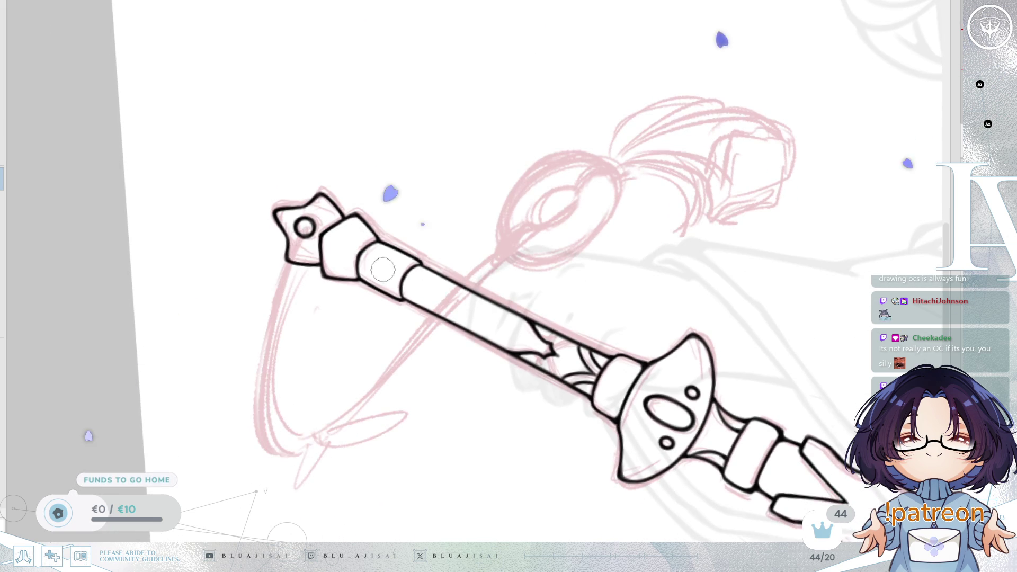
left_click_drag(298, 237, 257, 403)
key("ctrl+z")
left_click_drag(298, 238, 256, 384)
key("ctrl+z")
left_click_drag(298, 238, 256, 403)
key("ctrl+z")
mouse_move(298, 237)
left_mouse_down()
mouse_move(269, 290)
mouse_move(256, 450)
left_mouse_up()
key("ctrl+z")
left_click_drag(312, 228, 258, 455)
key("ctrl+z")
left_click_drag(304, 230, 265, 405)
key("ctrl+z")
left_click_drag(304, 227, 275, 327)
key("ctrl+z")
left_click_drag(295, 257, 292, 450)
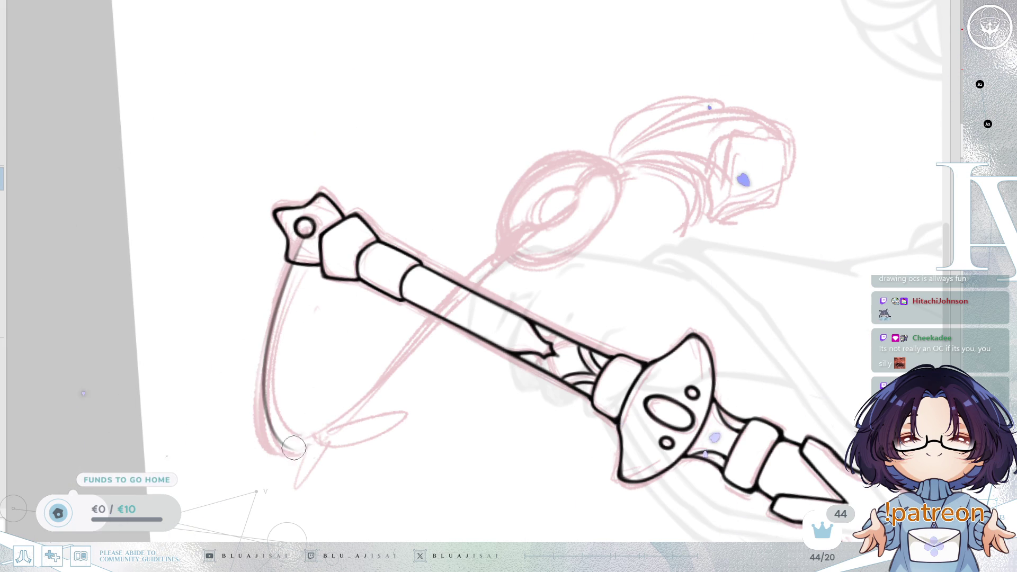
key("ctrl+z")
- Draw the cord line crossing toward the ring and outline the ring with an ellipse
left_click_drag(309, 450, 530, 224)
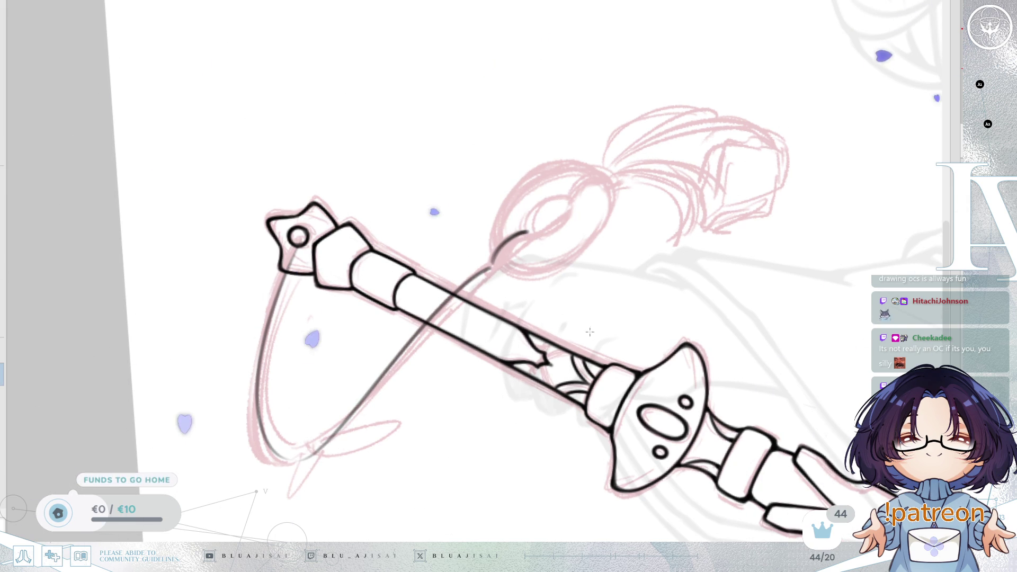
left_click_drag(475, 300, 568, 459)
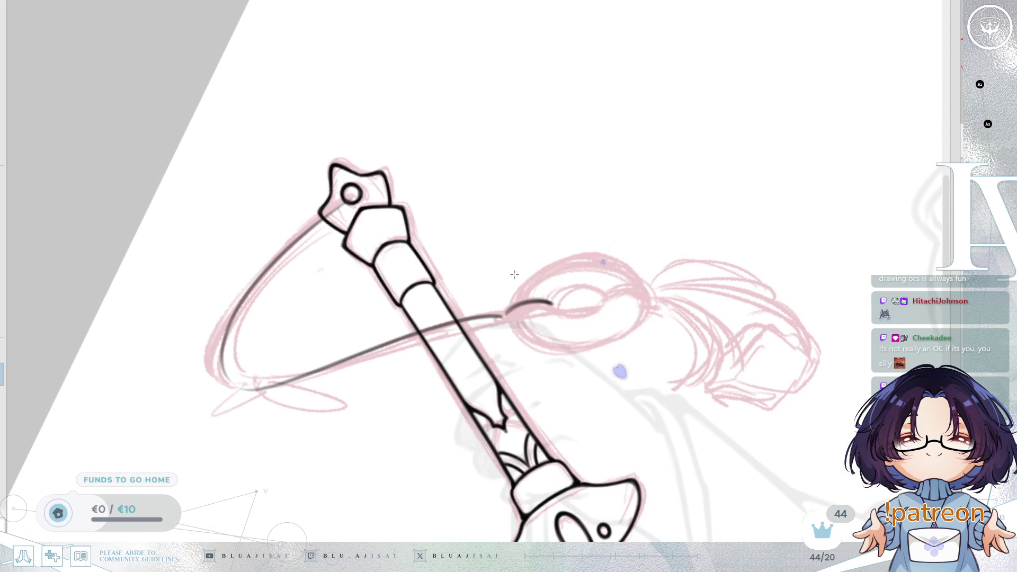
mouse_move(511, 263)
left_mouse_down()
mouse_move(558, 272)
mouse_move(653, 359)
left_mouse_up()
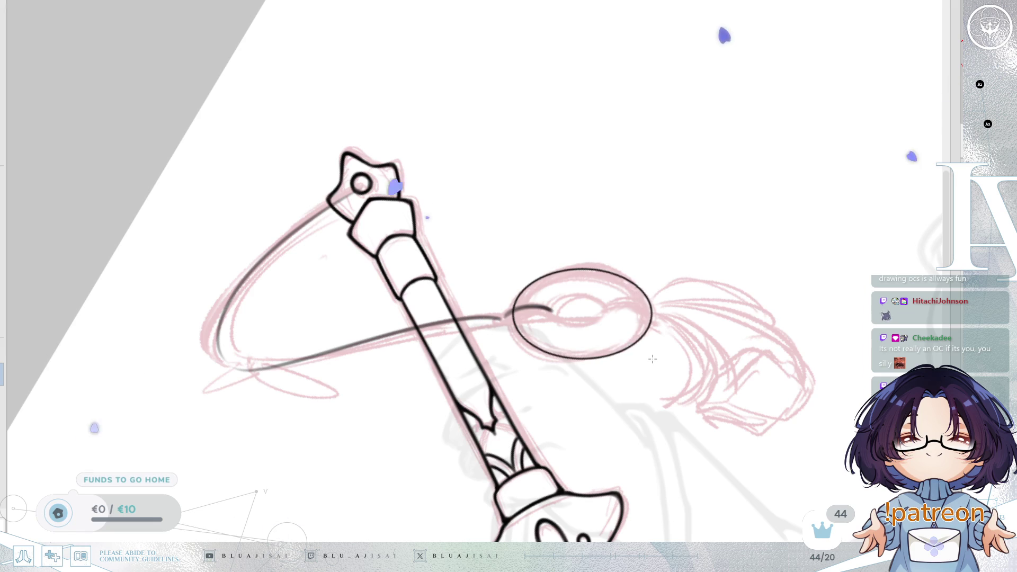
key("ctrl+z")
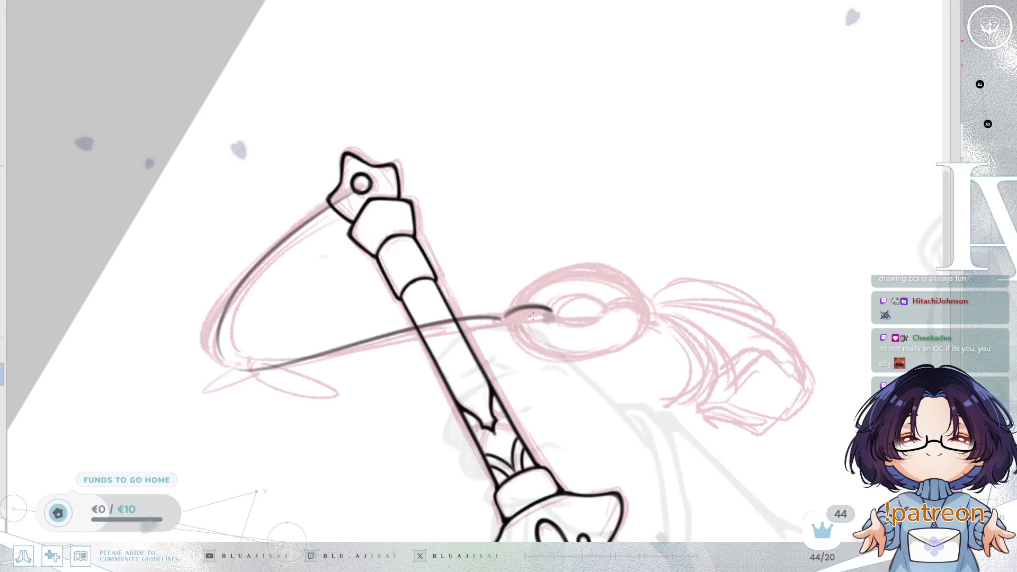
key("ctrl+z")
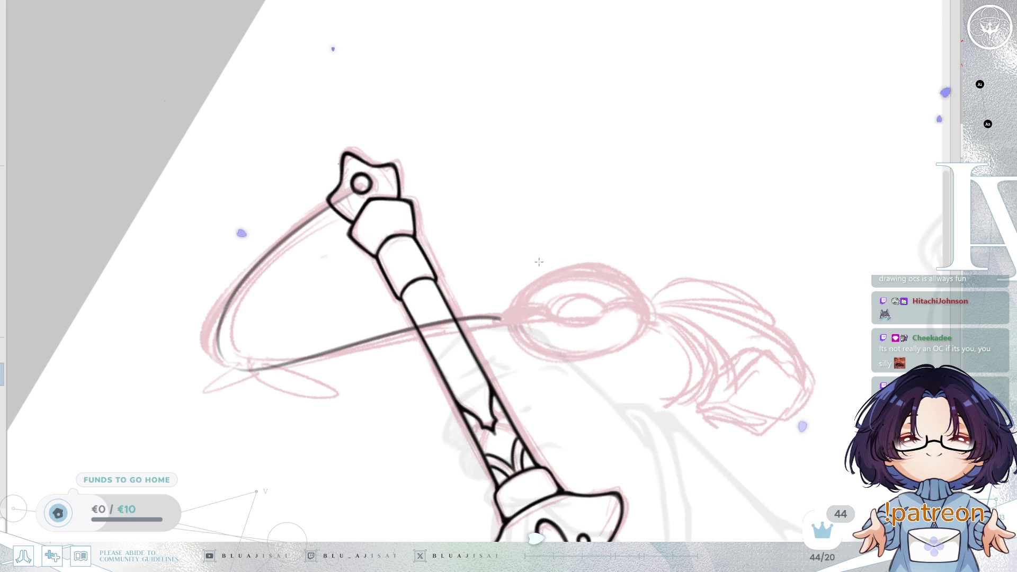
left_click_drag(512, 280, 505, 287)
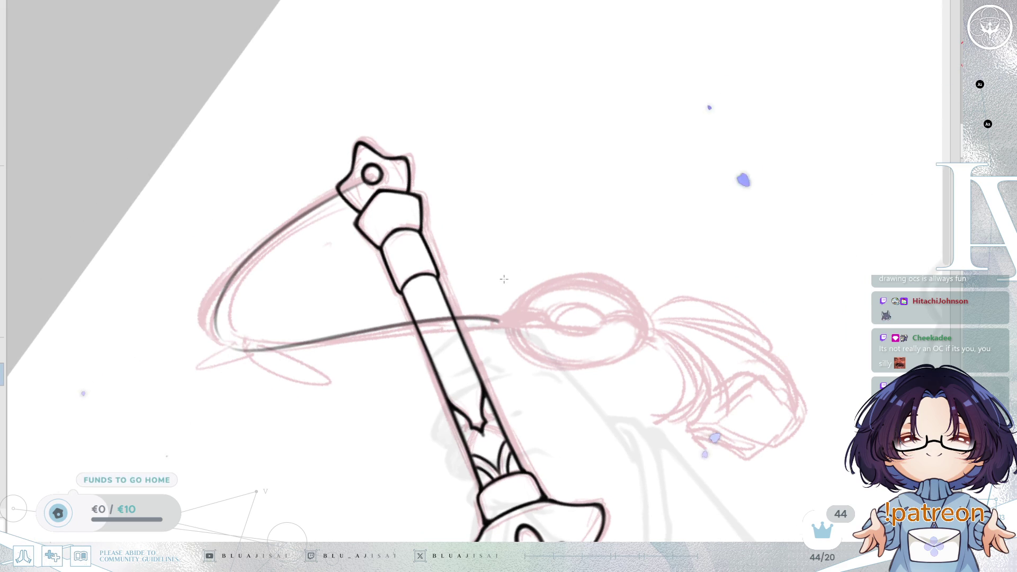
left_click_drag(577, 317, 645, 372)
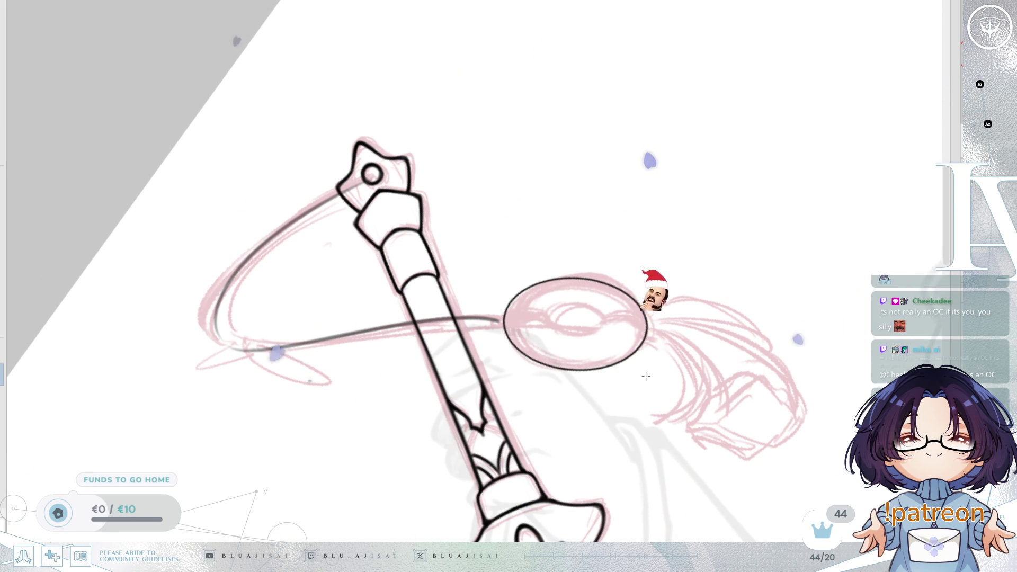
- Thicken the oval loop's left, lower and right edges with bold black strokes
left_click_drag(642, 380, 631, 351)
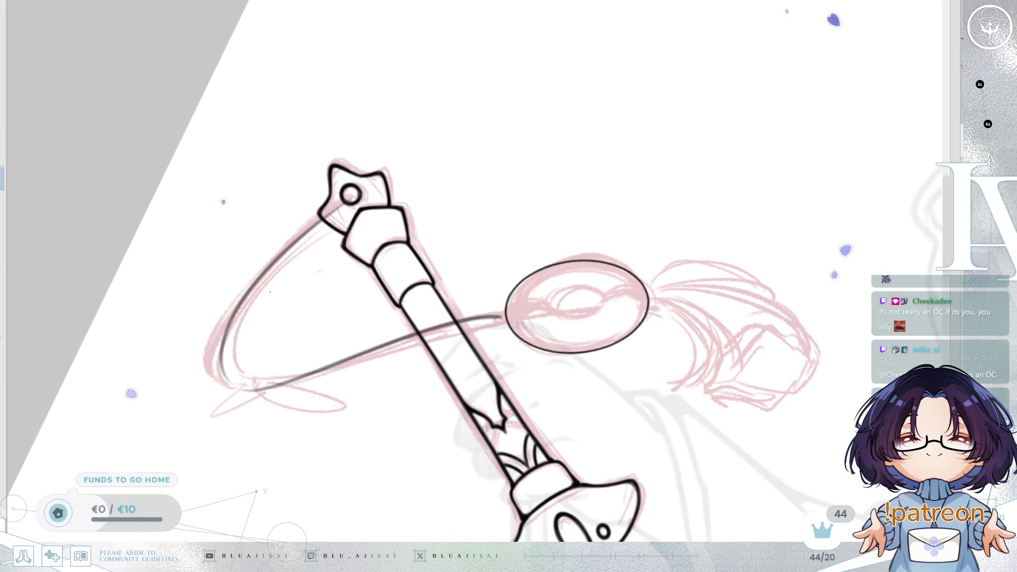
left_click_drag(625, 371, 604, 321)
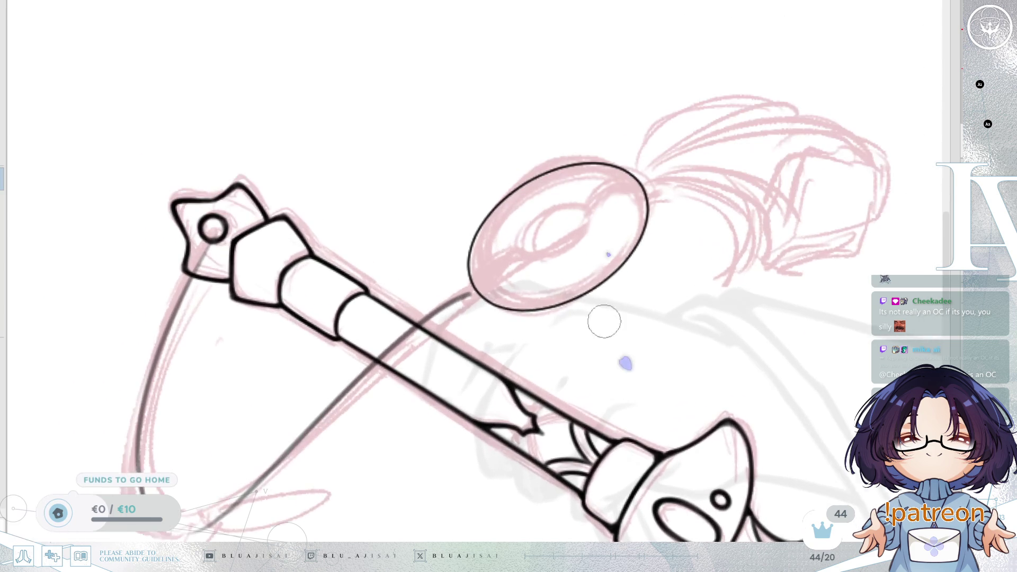
mouse_move(474, 290)
left_mouse_down()
mouse_move(473, 223)
mouse_move(466, 239)
mouse_move(505, 285)
left_mouse_up()
key("ctrl+z")
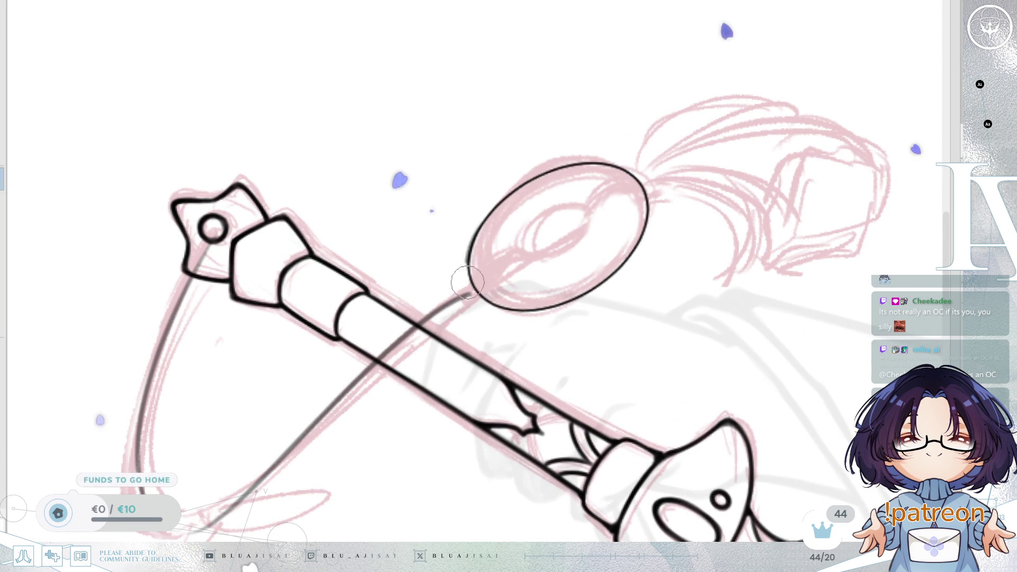
mouse_move(479, 299)
left_mouse_down()
mouse_move(473, 241)
mouse_move(491, 296)
left_mouse_up()
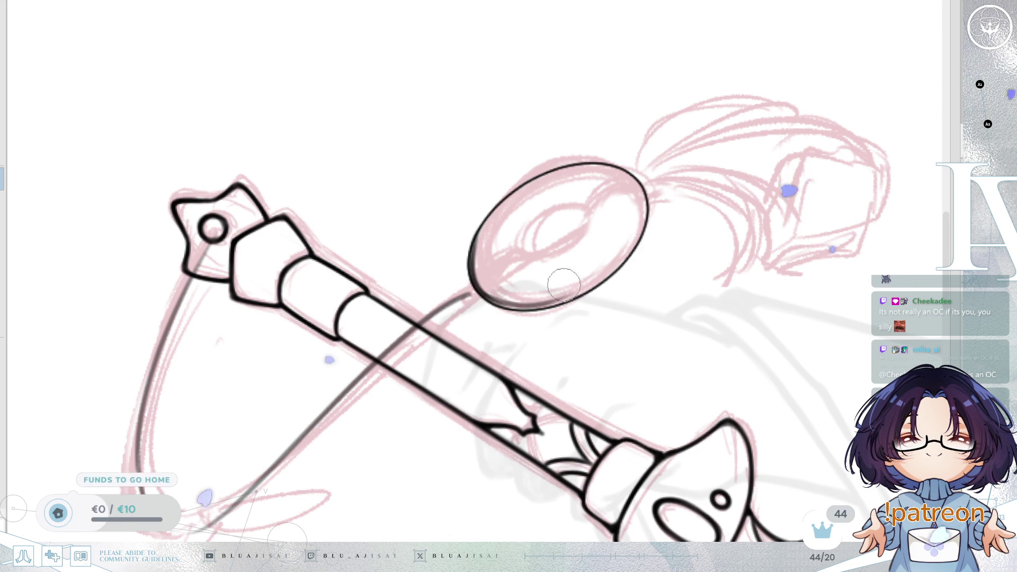
mouse_move(477, 290)
left_mouse_down()
mouse_move(550, 297)
mouse_move(603, 286)
left_mouse_up()
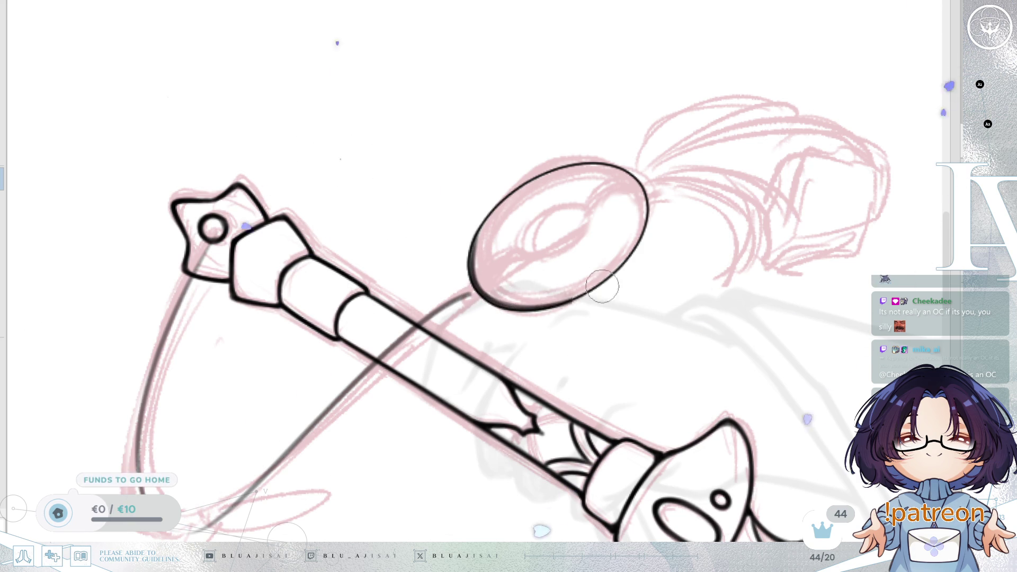
mouse_move(643, 216)
left_mouse_down()
mouse_move(618, 270)
mouse_move(588, 222)
mouse_move(509, 189)
mouse_move(476, 265)
mouse_move(492, 211)
mouse_move(474, 286)
mouse_move(480, 243)
mouse_move(495, 352)
left_mouse_up()
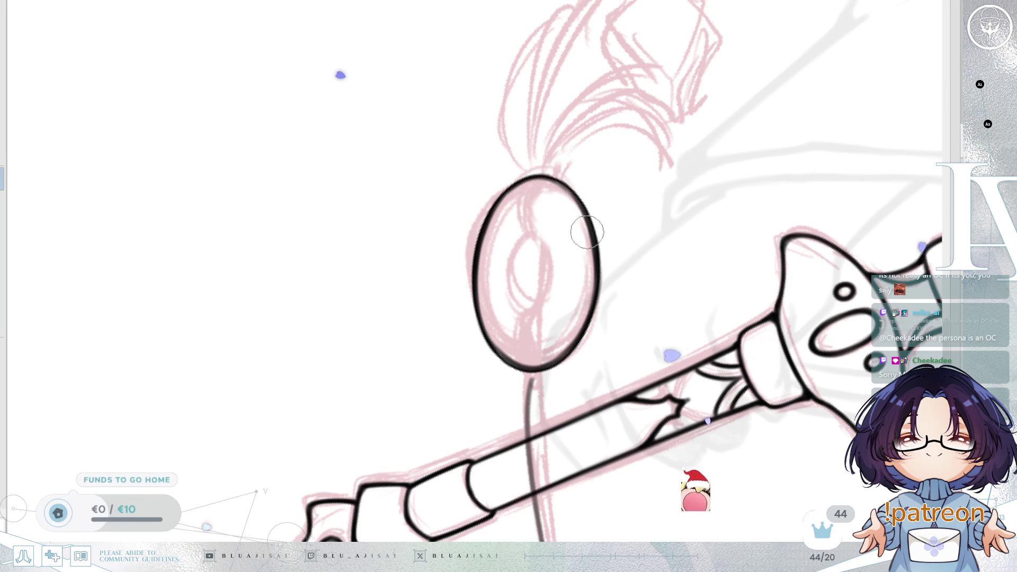
- Draw the cord loop's inner oval in three brush strokes on the mirrored canvas
key("h")
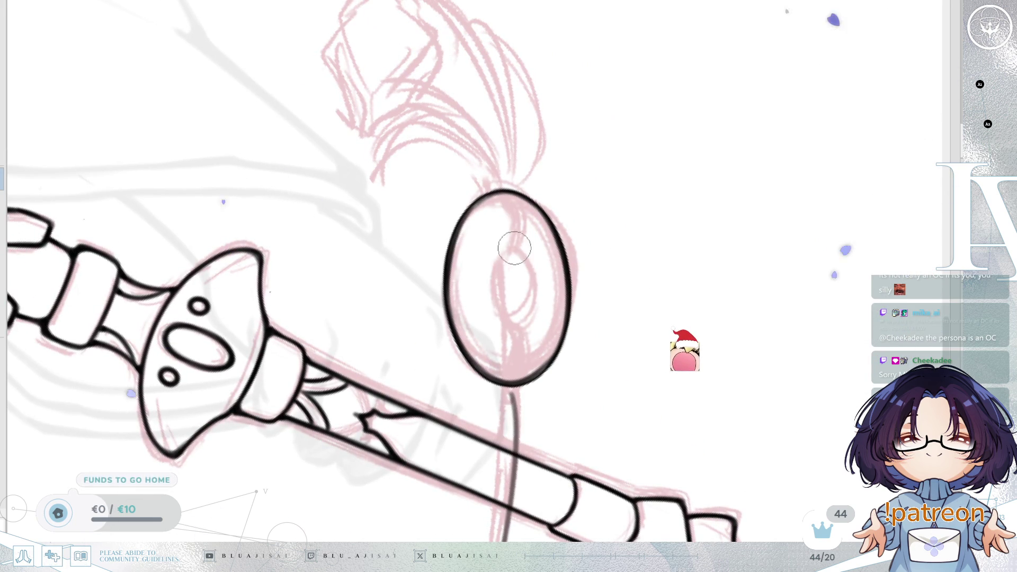
left_click_drag(512, 329, 508, 251)
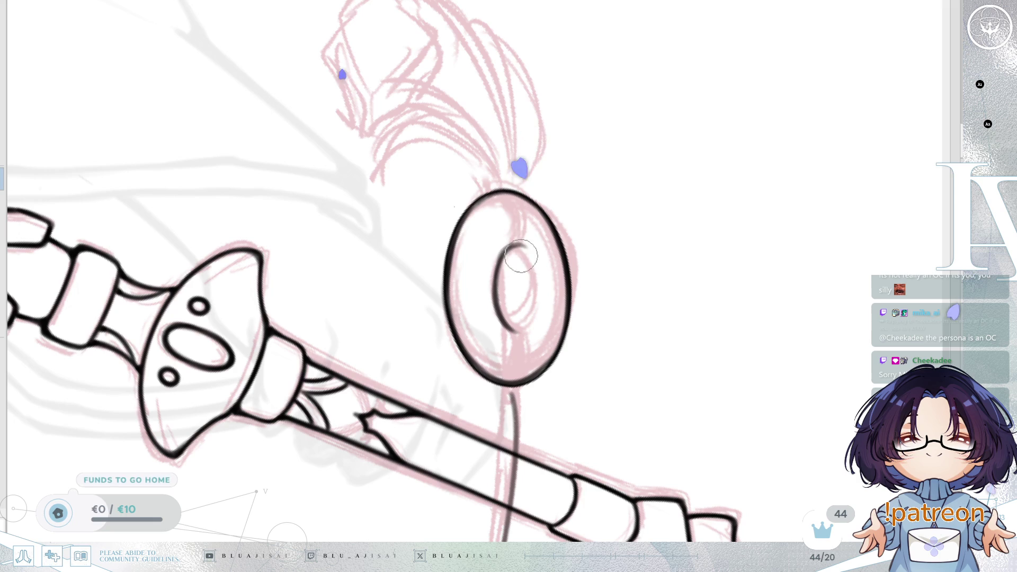
left_click_drag(525, 247, 499, 298)
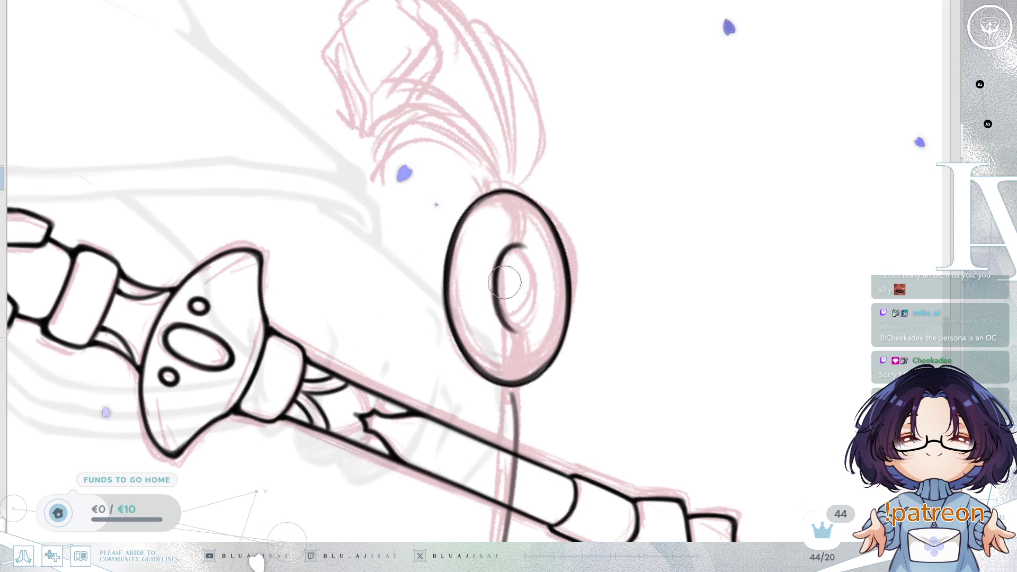
left_click_drag(511, 331, 531, 327)
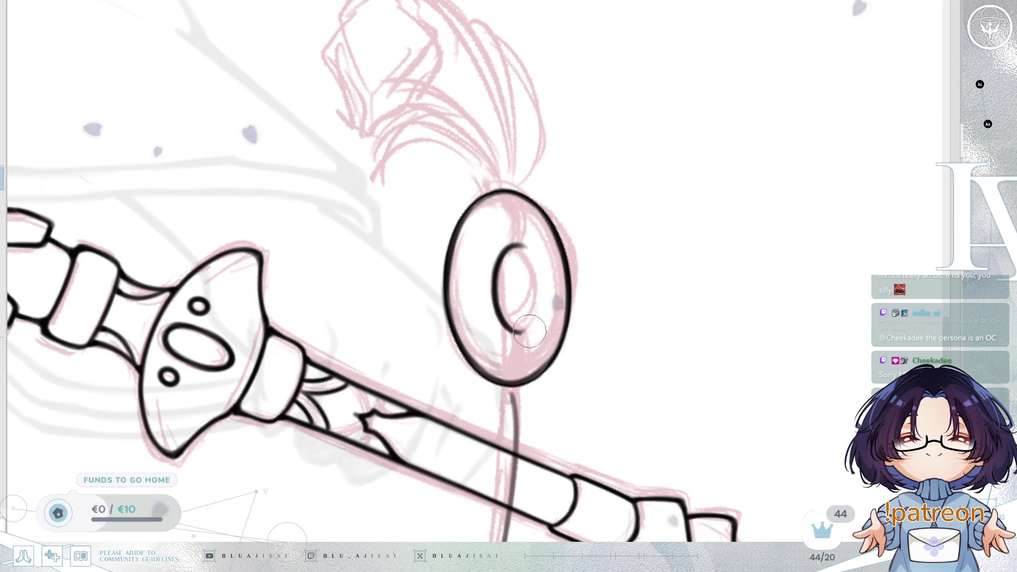
key("m")
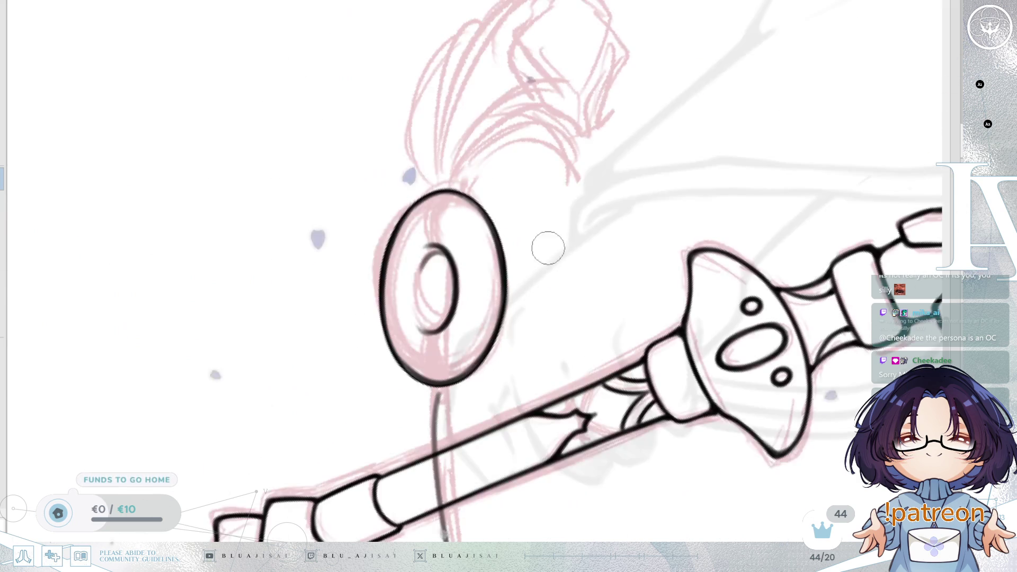
- Re-ink the ring's outer left edge in bold black
mouse_move(434, 255)
left_mouse_down()
mouse_move(549, 254)
mouse_move(525, 274)
left_mouse_up()
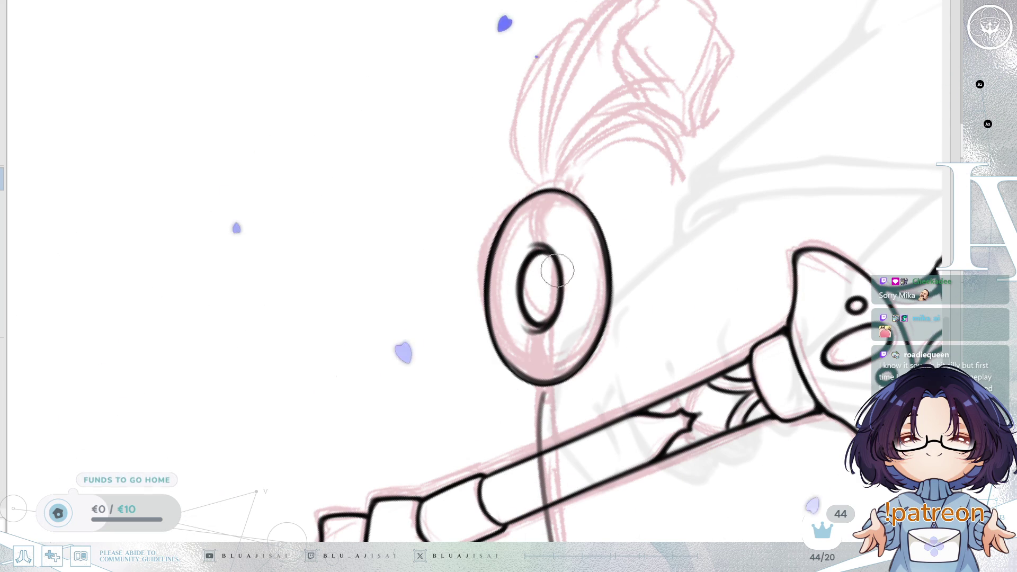
mouse_move(528, 316)
left_mouse_down()
mouse_move(593, 249)
mouse_move(618, 248)
mouse_move(606, 220)
mouse_move(604, 254)
left_mouse_up()
mouse_move(519, 331)
left_mouse_down()
mouse_move(540, 302)
mouse_move(451, 387)
mouse_move(452, 423)
left_mouse_up()
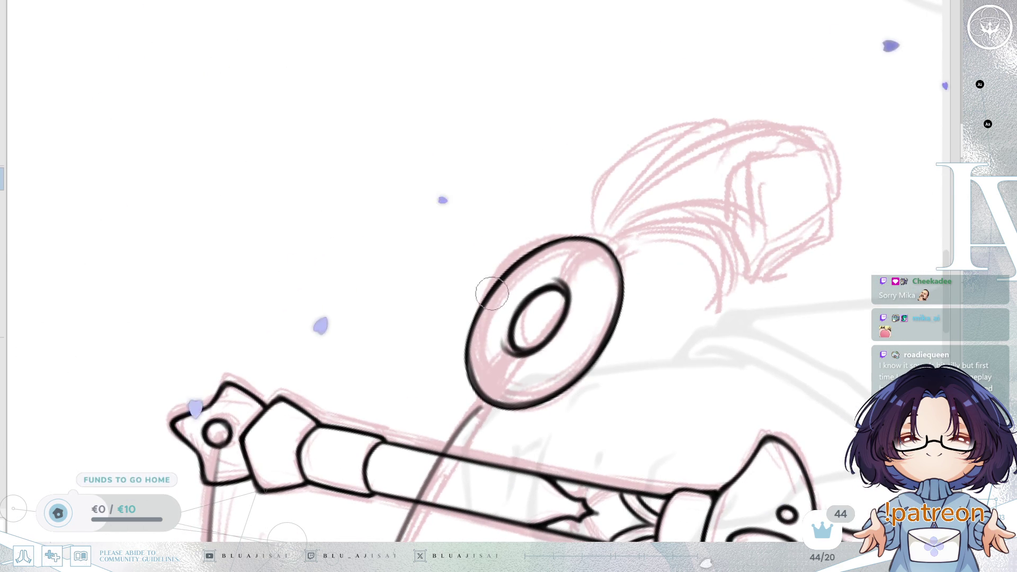
left_click_drag(492, 291, 470, 381)
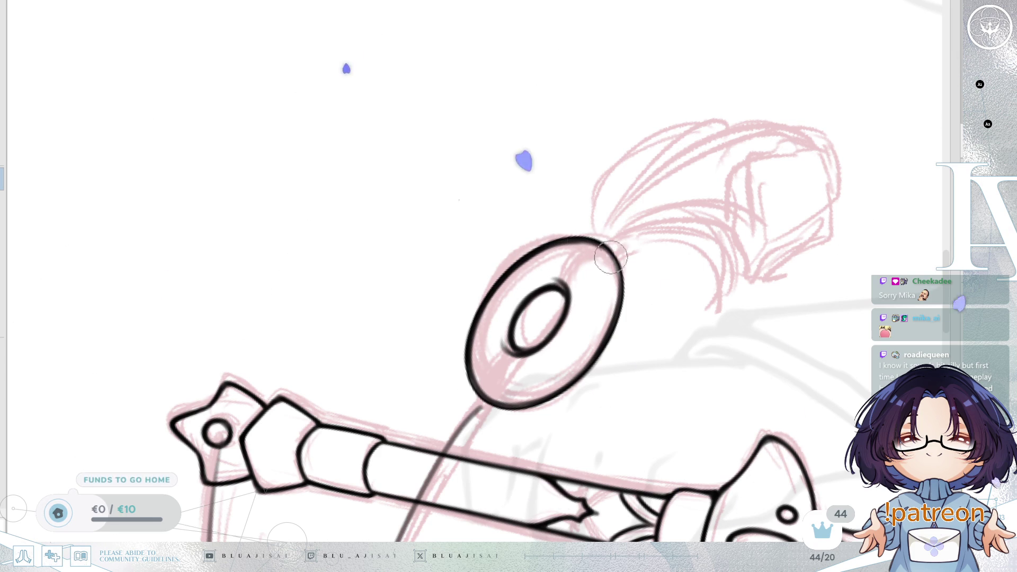
left_click_drag(471, 342, 432, 357)
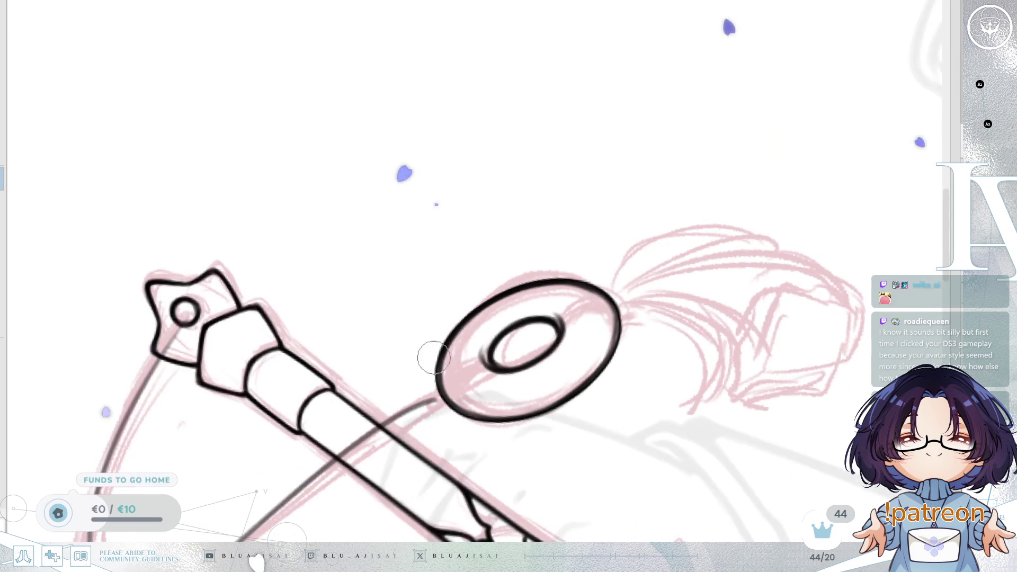
- Ink the cord curving down from the ring as one bold line, plus a stroke joining the ring's edges
scroll(660, 311, "down", 2)
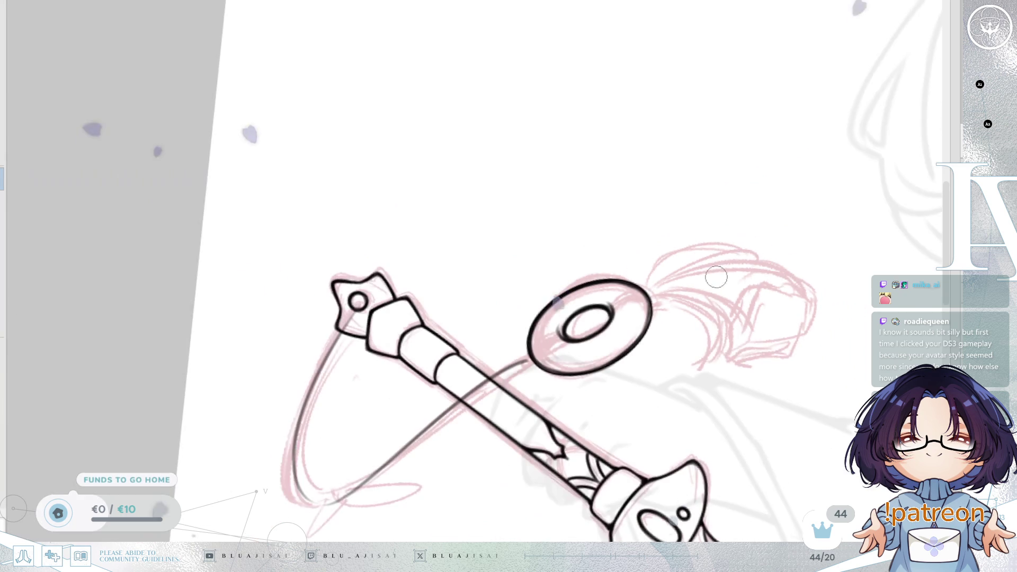
key("Delete")
scroll(640, 229, "up", 2)
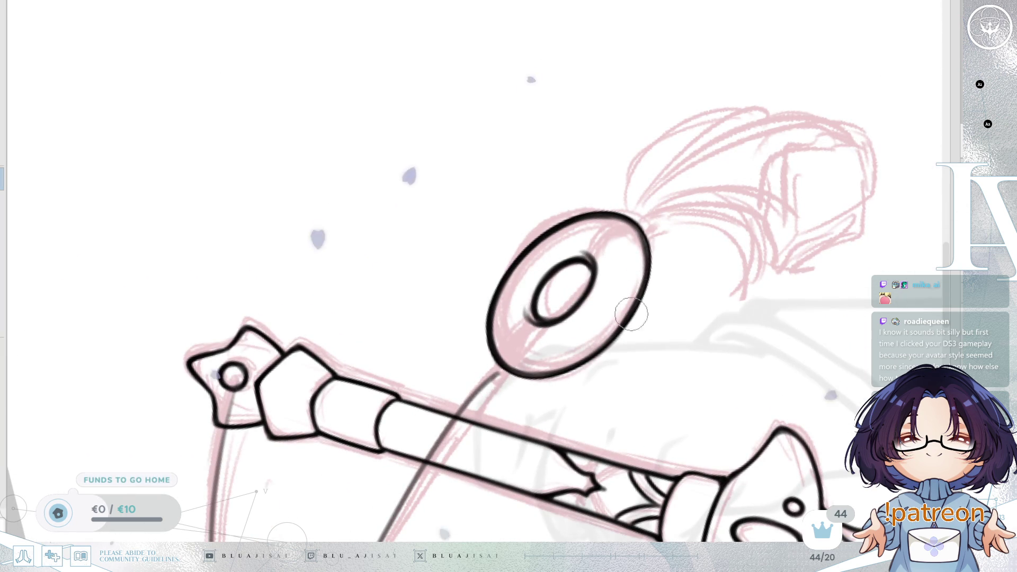
key("m")
left_click_drag(636, 296, 541, 233)
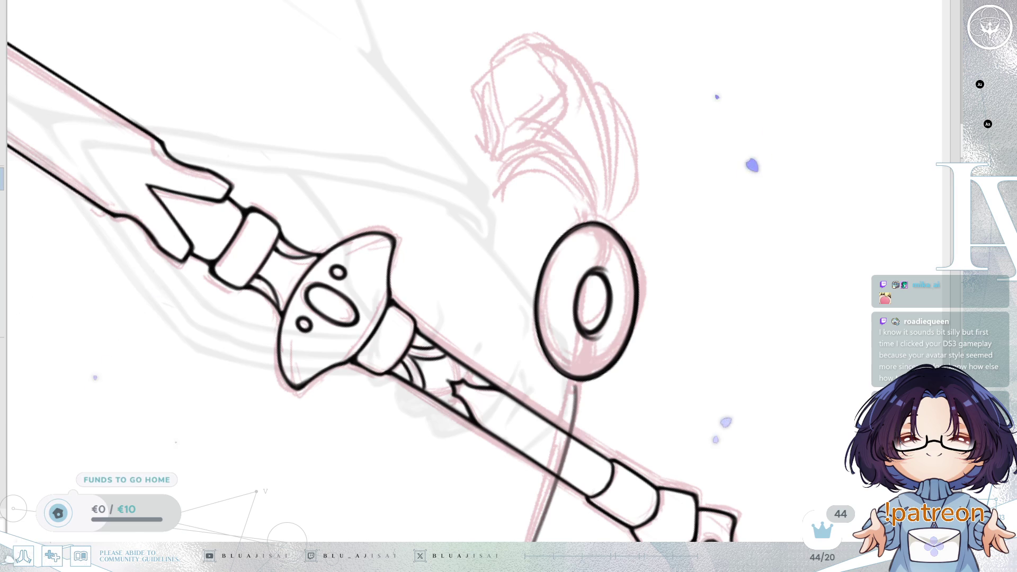
mouse_move(530, 264)
left_mouse_down()
mouse_move(548, 243)
mouse_move(408, 476)
left_mouse_up()
left_click_drag(583, 217, 551, 256)
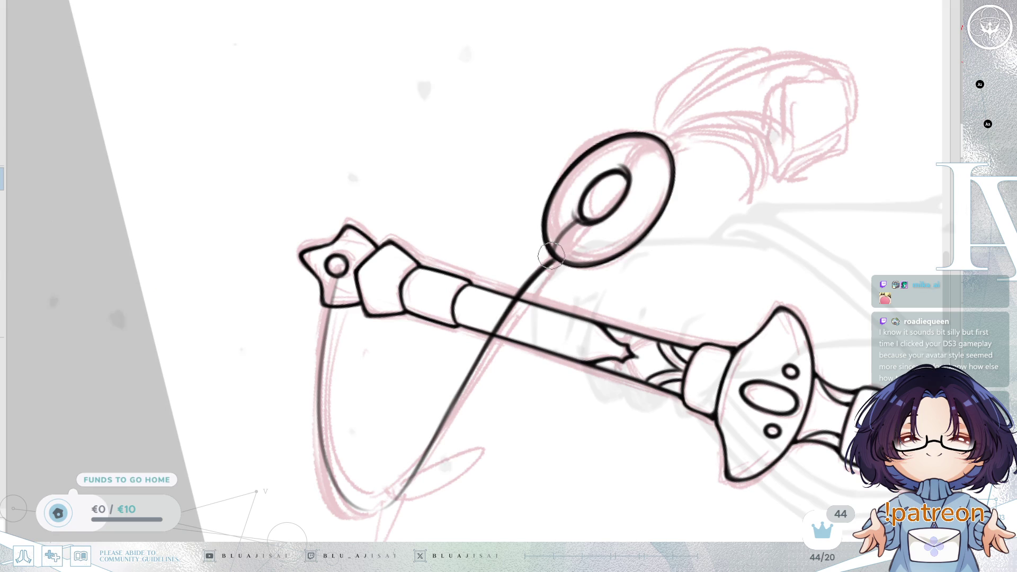
left_click_drag(582, 218, 561, 255)
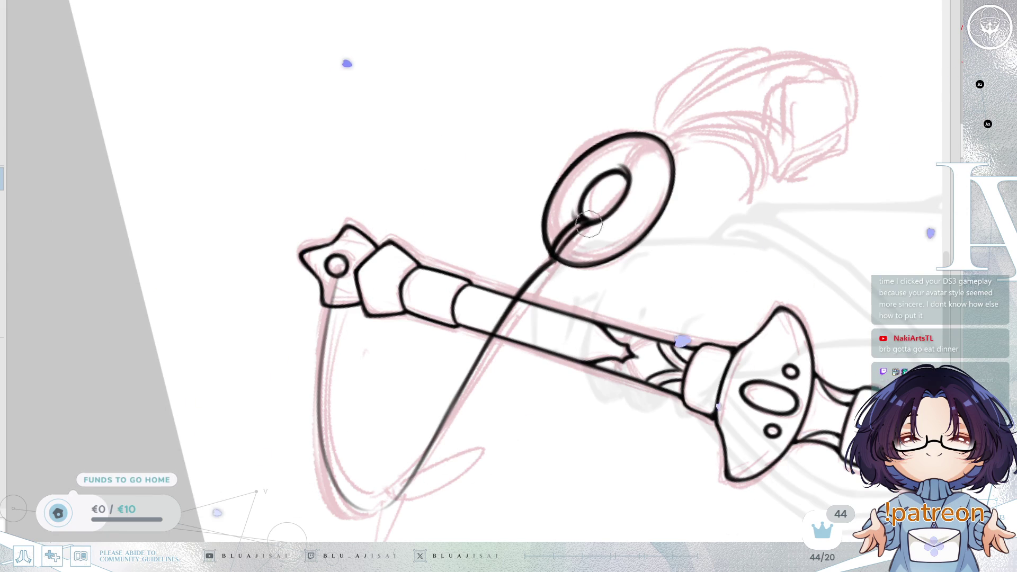
mouse_move(632, 191)
left_mouse_down()
mouse_move(617, 230)
mouse_move(623, 181)
left_mouse_up()
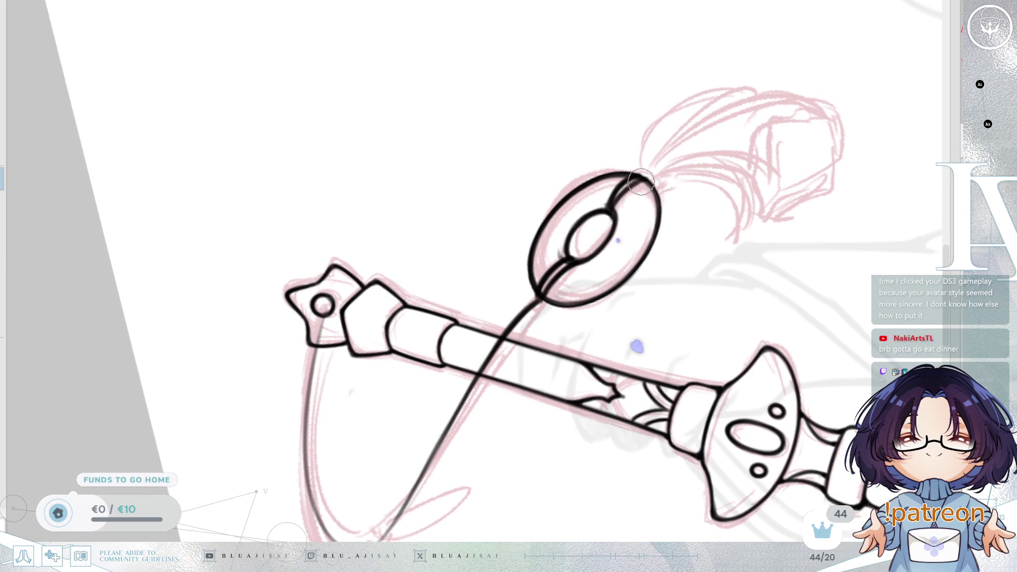
mouse_move(642, 184)
left_mouse_down()
mouse_move(536, 292)
mouse_move(536, 243)
mouse_move(625, 197)
mouse_move(651, 198)
left_mouse_up()
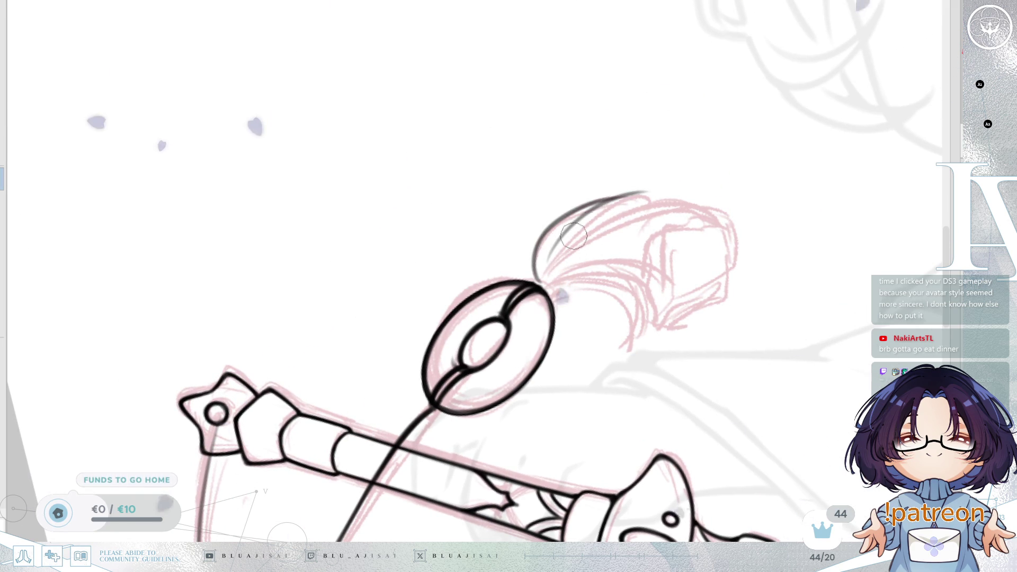
- Ink the tassel's long strand lines, curving tip, and lower and right edges, redoing bad strokes
mouse_move(548, 260)
left_mouse_down()
mouse_move(604, 220)
mouse_move(672, 201)
left_mouse_up()
key("ctrl+z")
left_click_drag(548, 262, 683, 201)
key("ctrl+z")
left_click_drag(548, 262, 710, 203)
mouse_move(540, 278)
left_mouse_down()
mouse_move(625, 265)
mouse_move(643, 270)
mouse_move(636, 290)
left_mouse_up()
key("ctrl+z")
left_click_drag(540, 278, 653, 302)
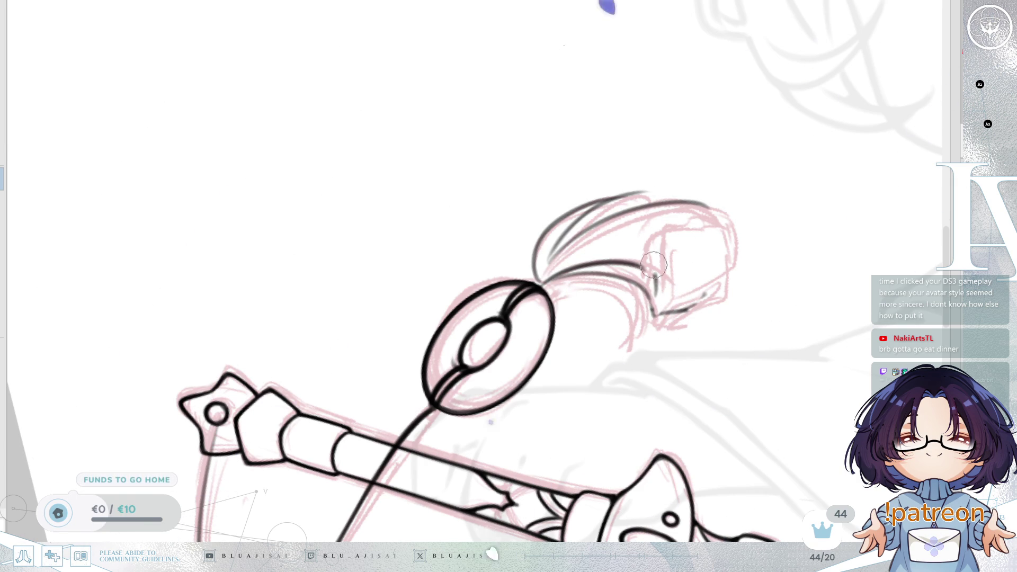
left_click_drag(713, 209, 655, 241)
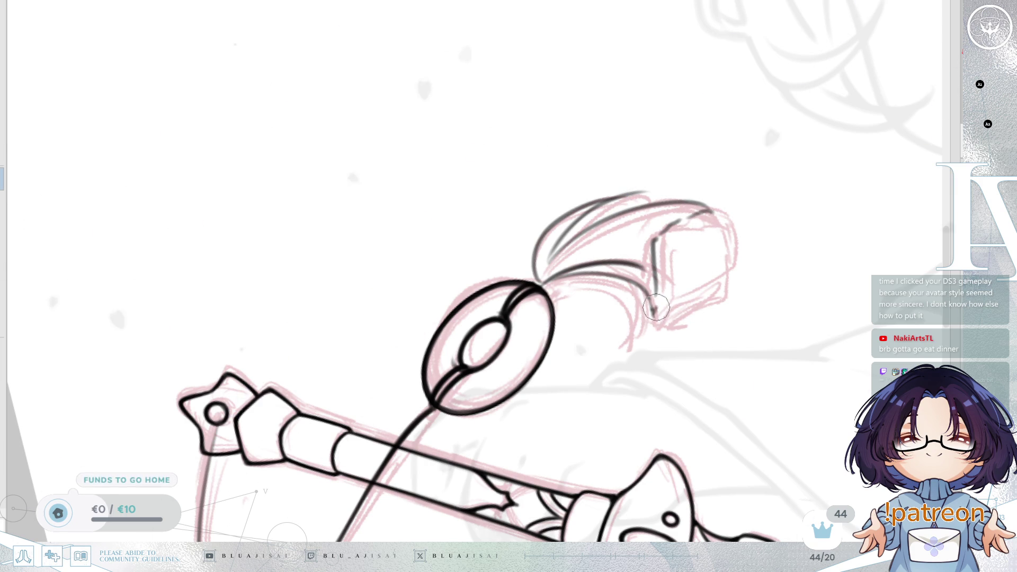
left_click_drag(658, 306, 712, 263)
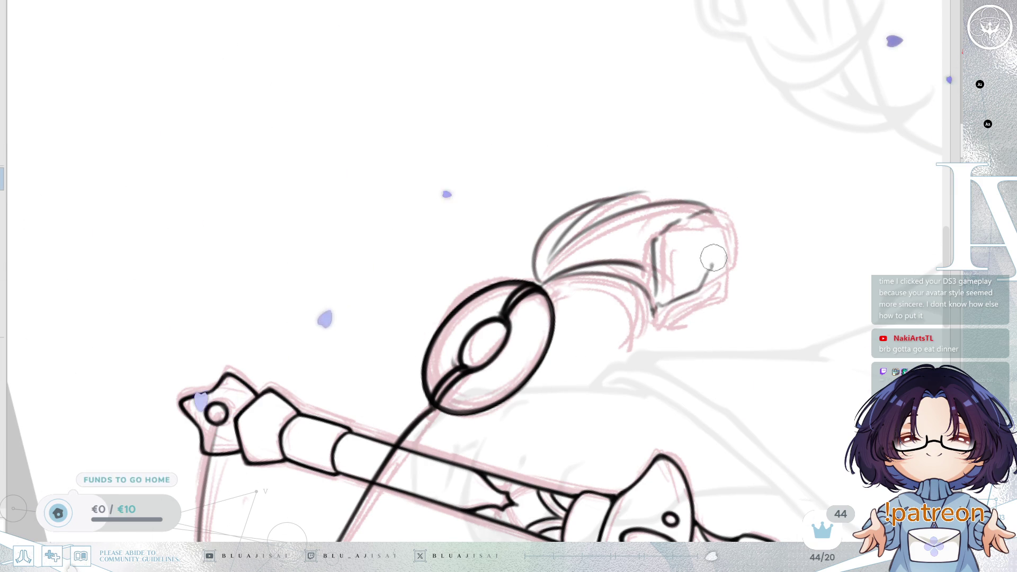
mouse_move(710, 222)
left_mouse_down()
mouse_move(717, 254)
mouse_move(705, 286)
mouse_move(606, 306)
mouse_move(586, 360)
mouse_move(541, 264)
left_mouse_up()
- On the mirrored view, ink and darken the tassel's outer and inner edges below the ring
key("m")
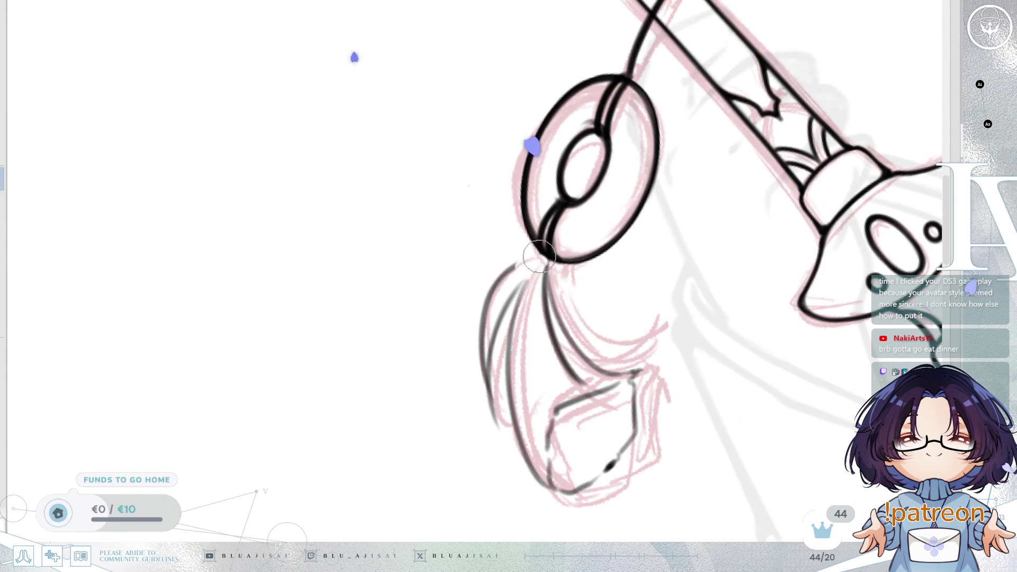
mouse_move(543, 257)
left_mouse_down()
mouse_move(485, 323)
mouse_move(482, 379)
left_mouse_up()
left_click_drag(501, 292, 485, 376)
mouse_move(543, 265)
left_mouse_down()
mouse_move(485, 397)
mouse_move(490, 429)
left_mouse_up()
mouse_move(511, 345)
left_mouse_down()
mouse_move(484, 421)
mouse_move(484, 362)
mouse_move(495, 426)
left_mouse_up()
mouse_move(540, 268)
left_mouse_down()
mouse_move(506, 375)
mouse_move(523, 286)
mouse_move(503, 371)
left_mouse_up()
key("ctrl+z")
key("ctrl+z")
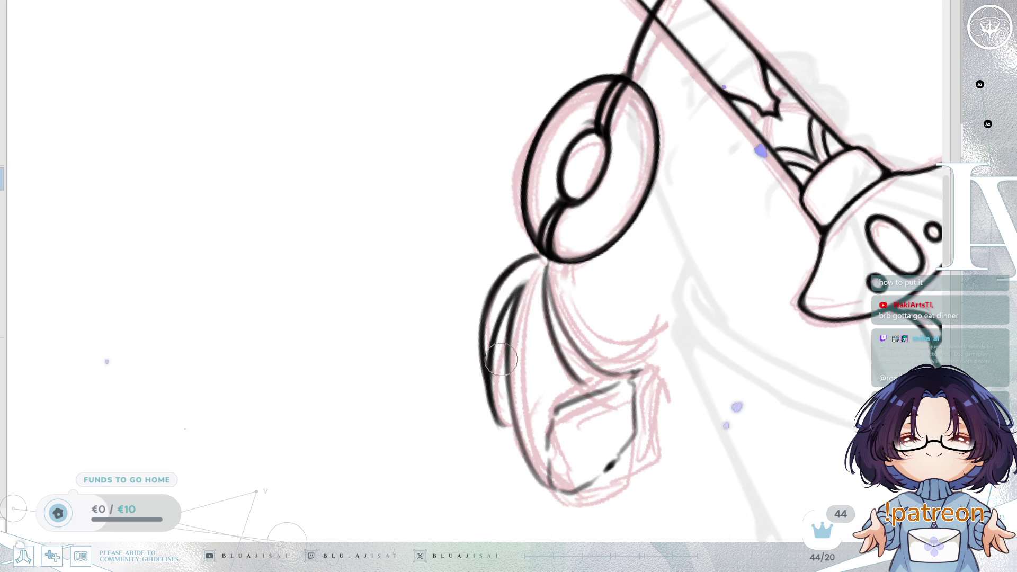
scroll(624, 337, "down", 3)
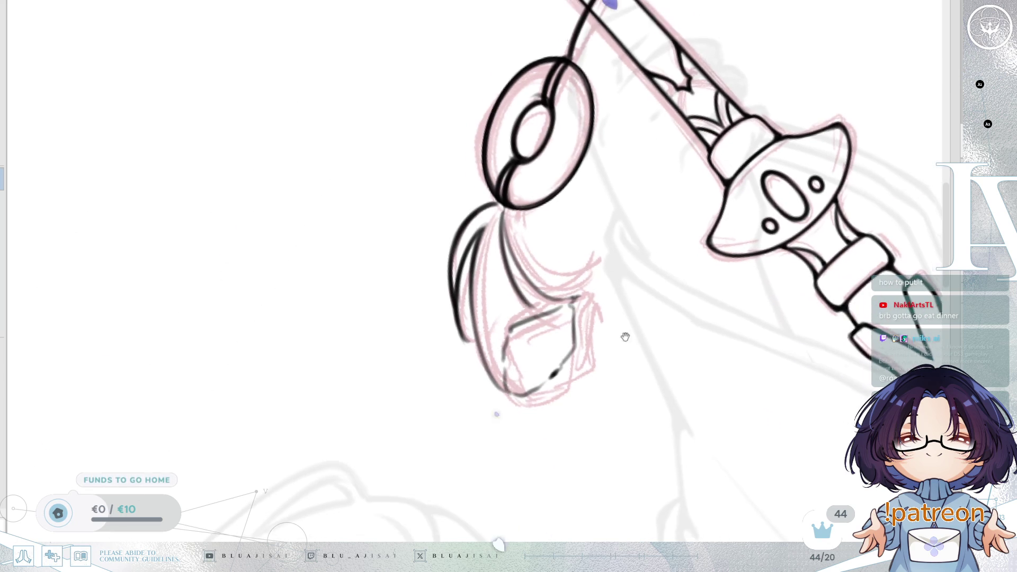
left_click_drag(647, 331, 646, 328)
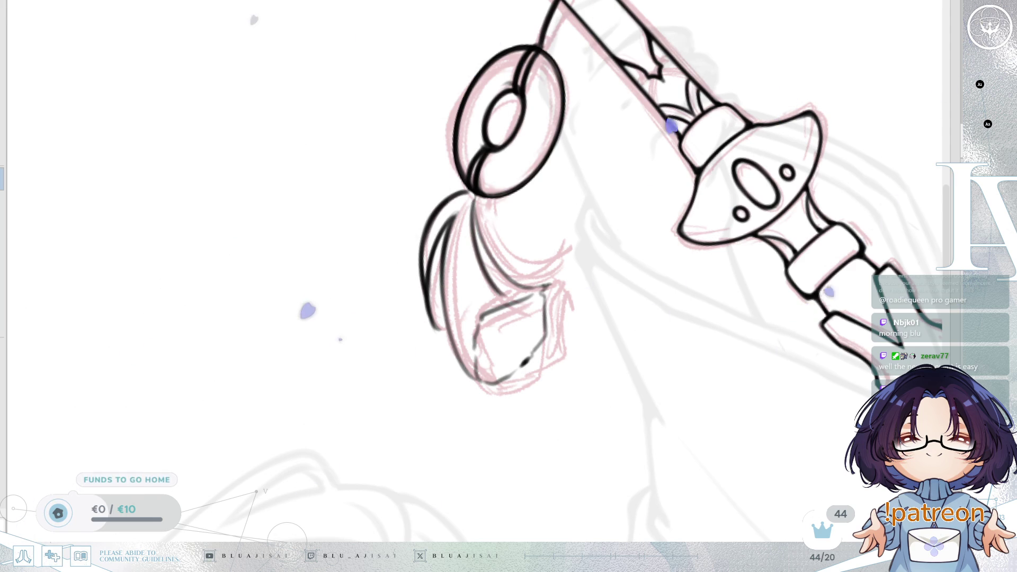
key("ctrl+z")
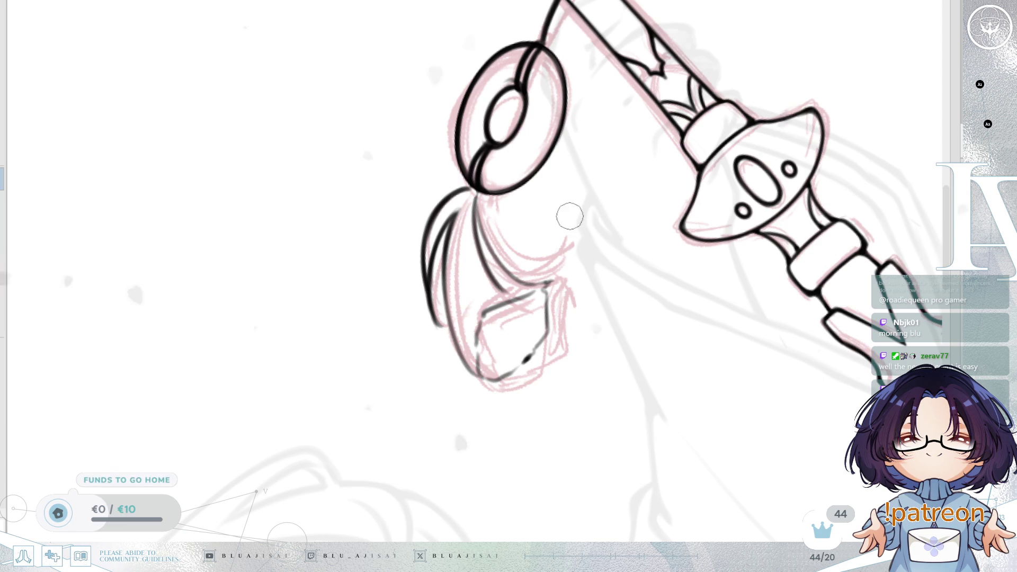
- Ink and thicken a strand running from the ring's knot down the tassel
key("End")
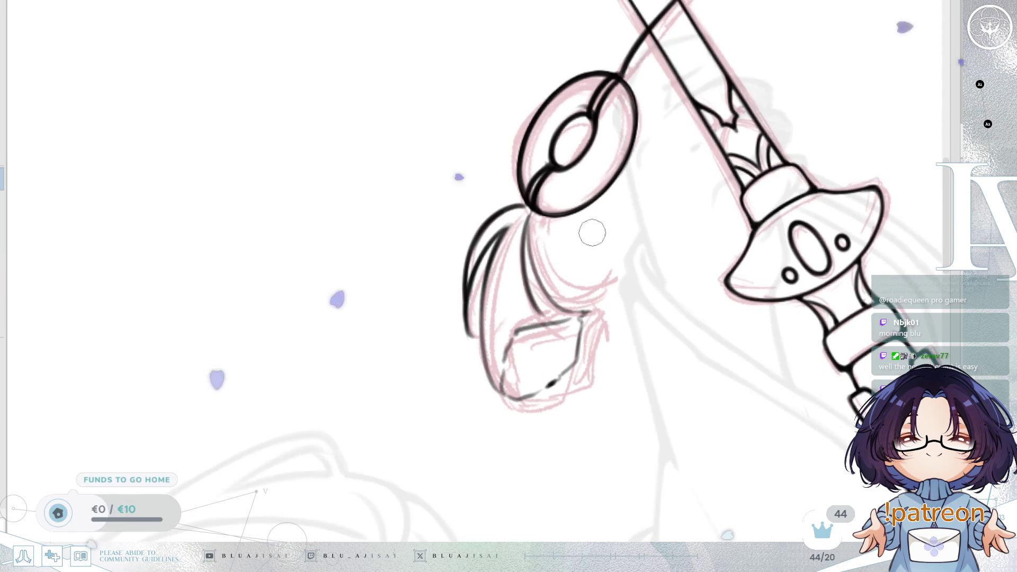
key("End")
scroll(545, 215, "up", 1)
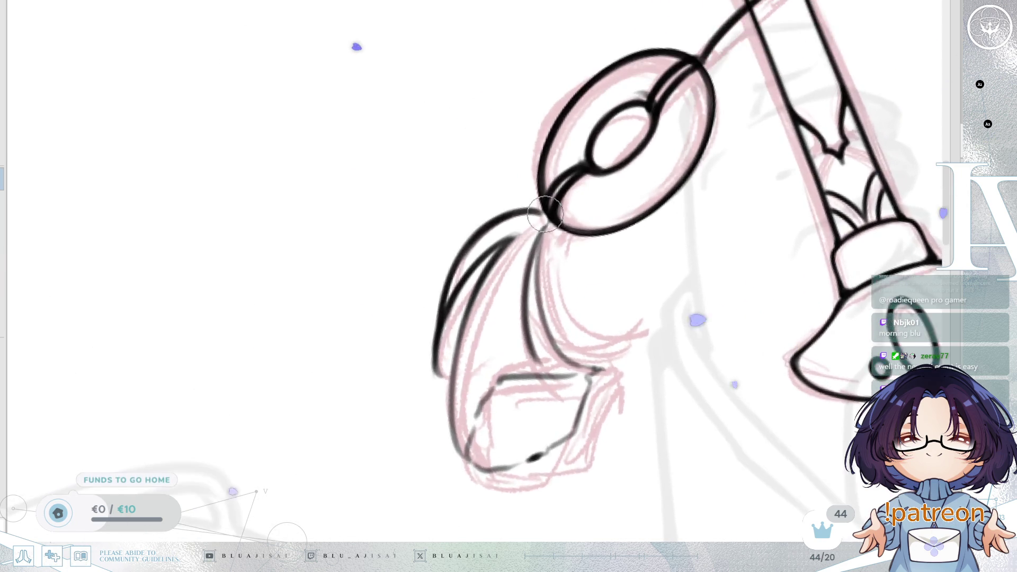
key("Delete")
key("Delete")
key("Delete")
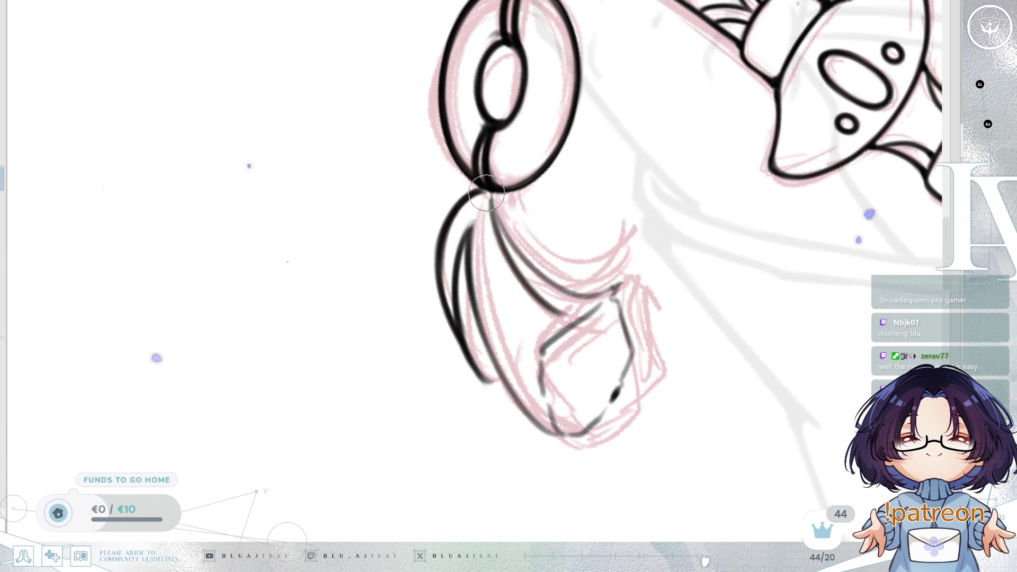
key("End")
key("End")
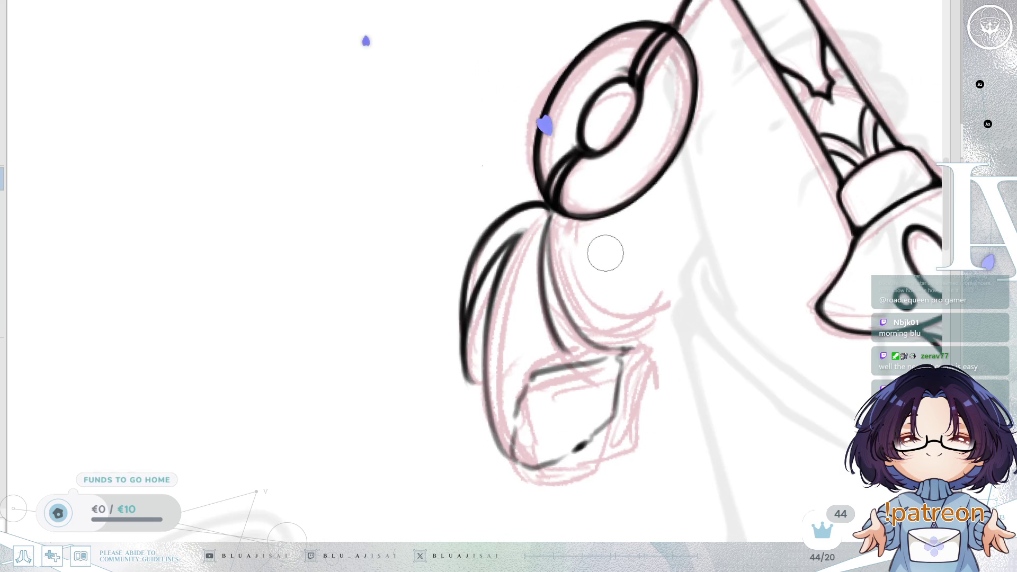
left_click_drag(639, 244, 666, 218)
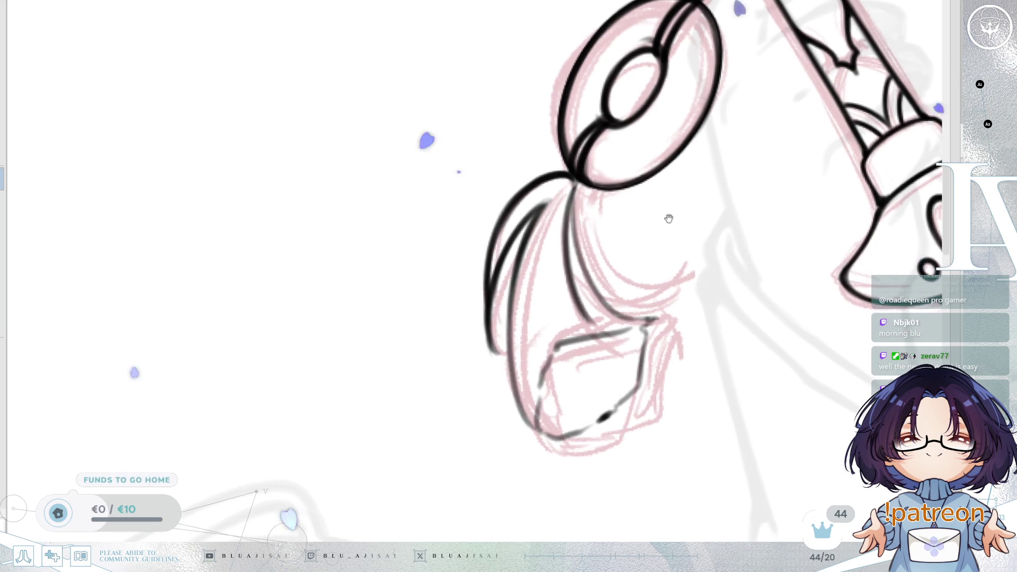
mouse_move(575, 180)
left_mouse_down()
mouse_move(563, 277)
mouse_move(588, 320)
left_mouse_up()
key("End")
key("End")
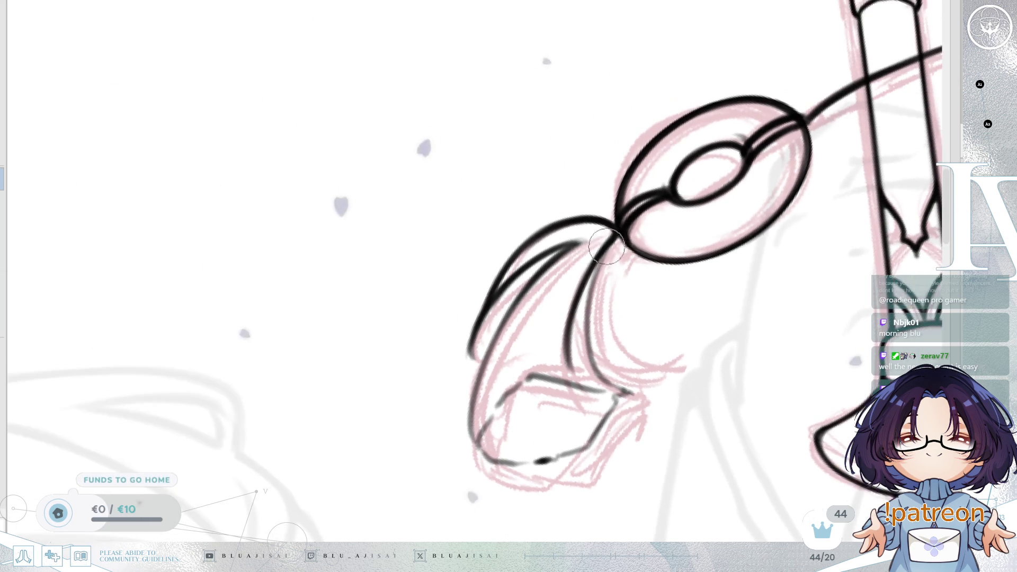
mouse_move(606, 252)
left_mouse_down()
mouse_move(583, 318)
mouse_move(609, 239)
mouse_move(583, 345)
mouse_move(623, 392)
left_mouse_up()
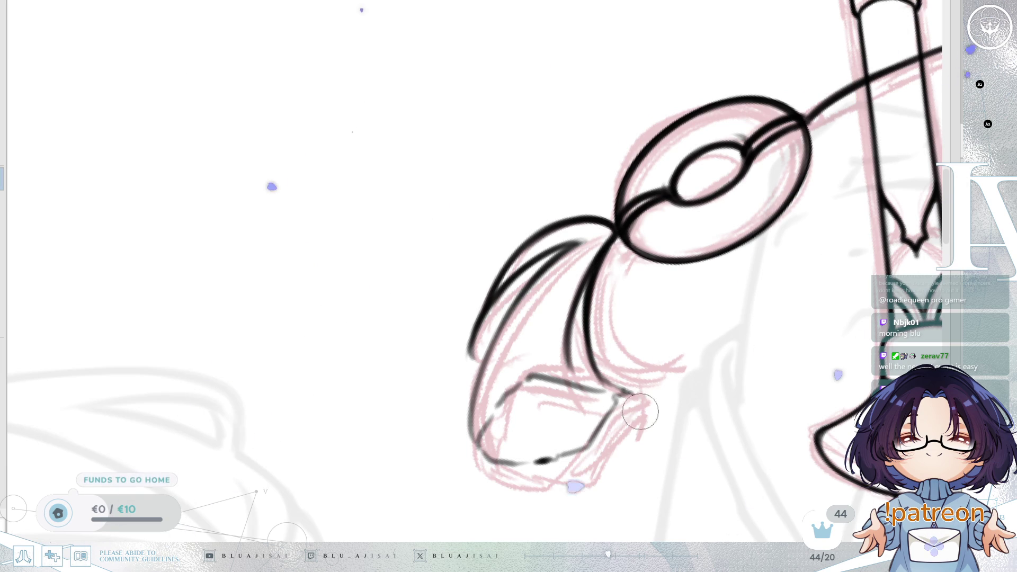
mouse_move(722, 343)
left_mouse_down()
mouse_move(716, 264)
mouse_move(707, 300)
left_mouse_up()
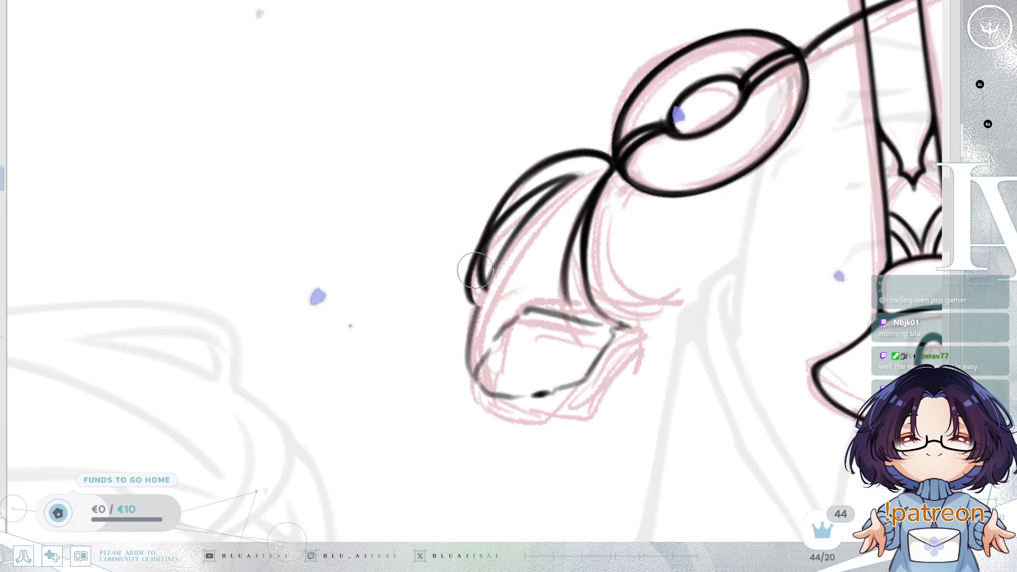
- Ink the tassel's outer strand, left edge, bottom line and the jagged tip's left and upper edges
left_click_drag(554, 188, 469, 302)
mouse_move(494, 265)
left_mouse_down()
mouse_move(474, 306)
mouse_move(468, 365)
mouse_move(472, 317)
mouse_move(472, 368)
left_mouse_up()
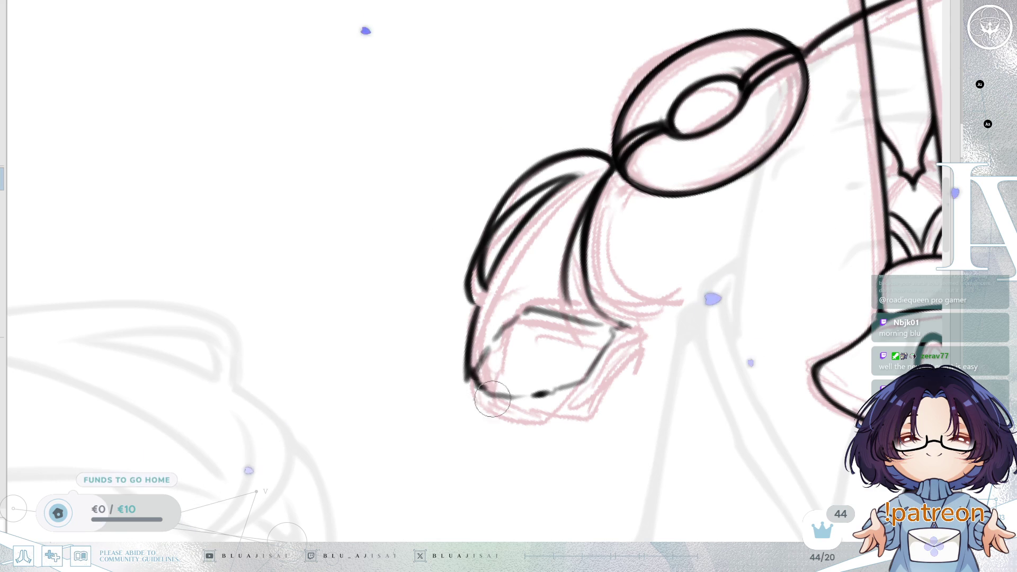
mouse_move(550, 357)
left_mouse_down()
mouse_move(552, 367)
mouse_move(590, 341)
left_mouse_up()
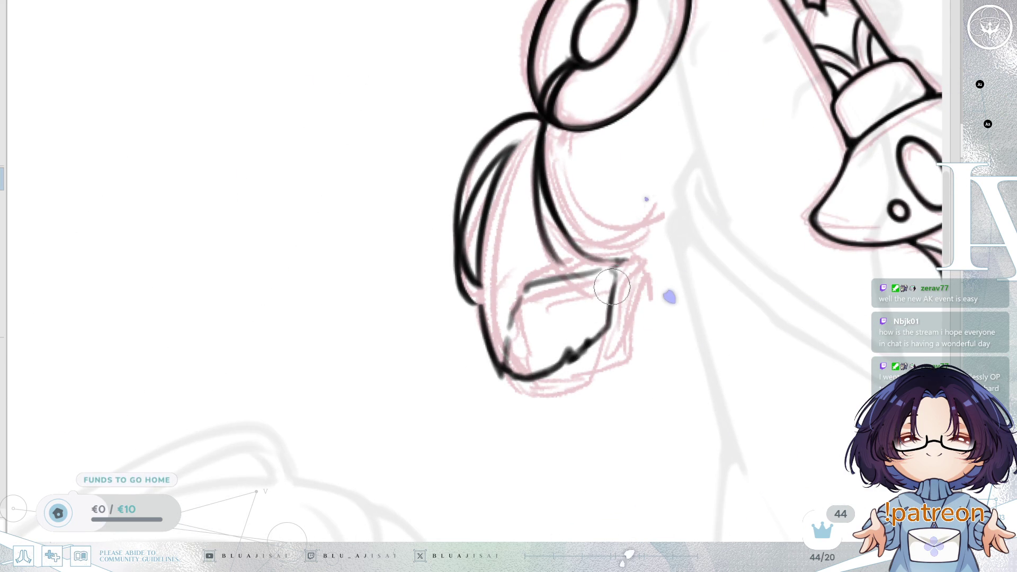
mouse_move(555, 334)
left_mouse_down()
mouse_move(554, 393)
mouse_move(534, 389)
left_mouse_up()
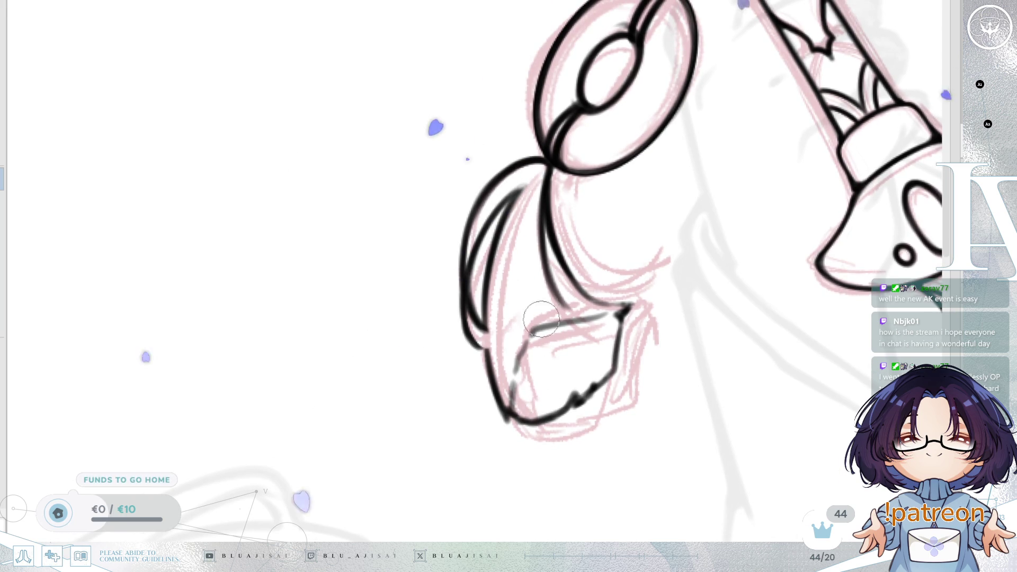
left_click_drag(534, 329, 510, 409)
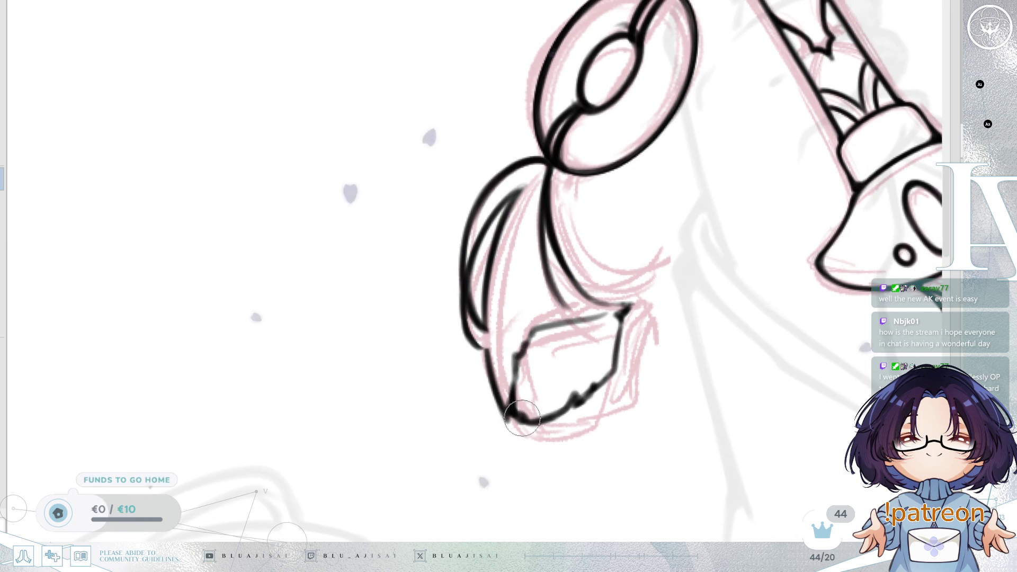
key("Delete")
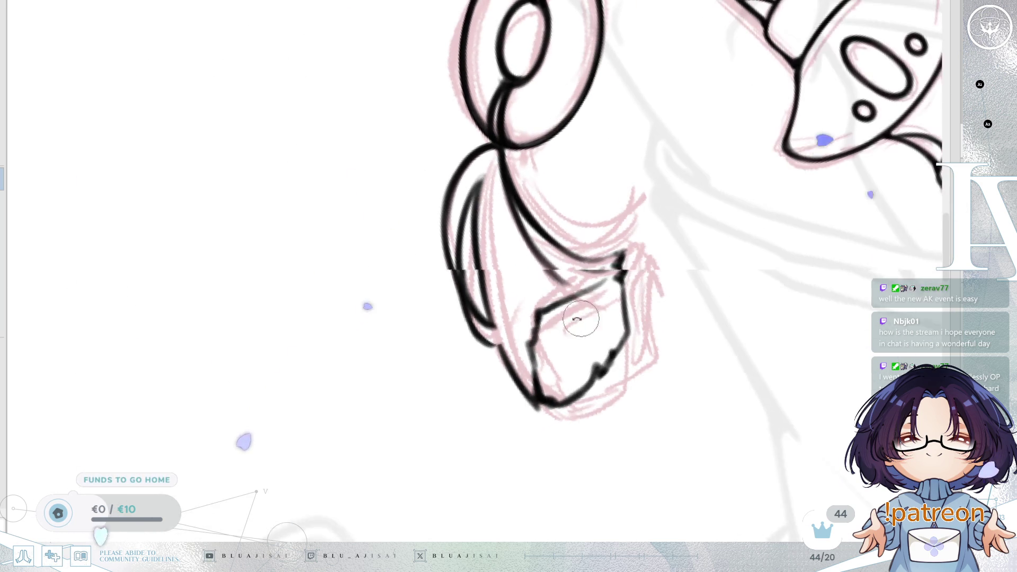
left_click_drag(537, 306, 609, 267)
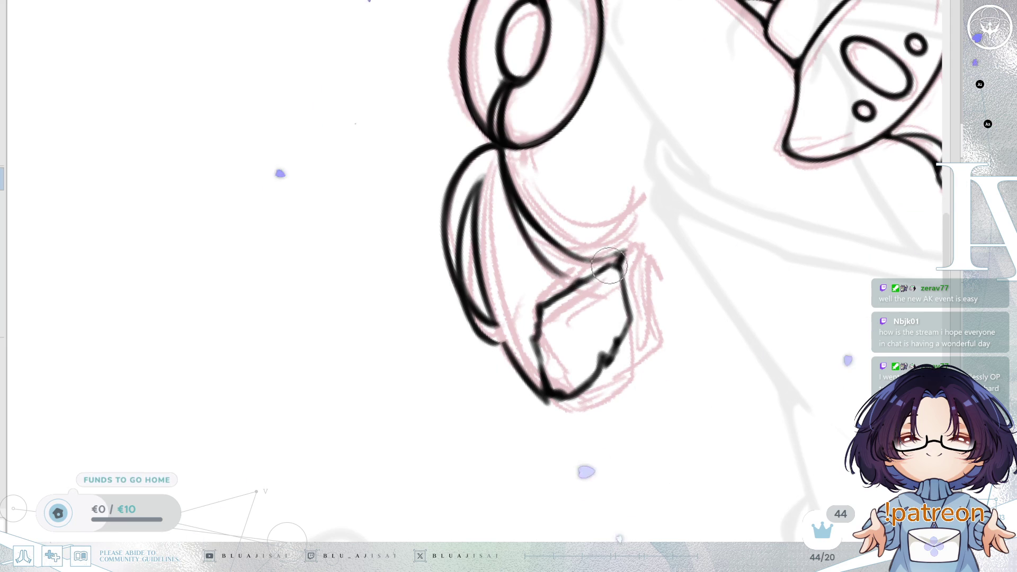
key("h")
key("Delete")
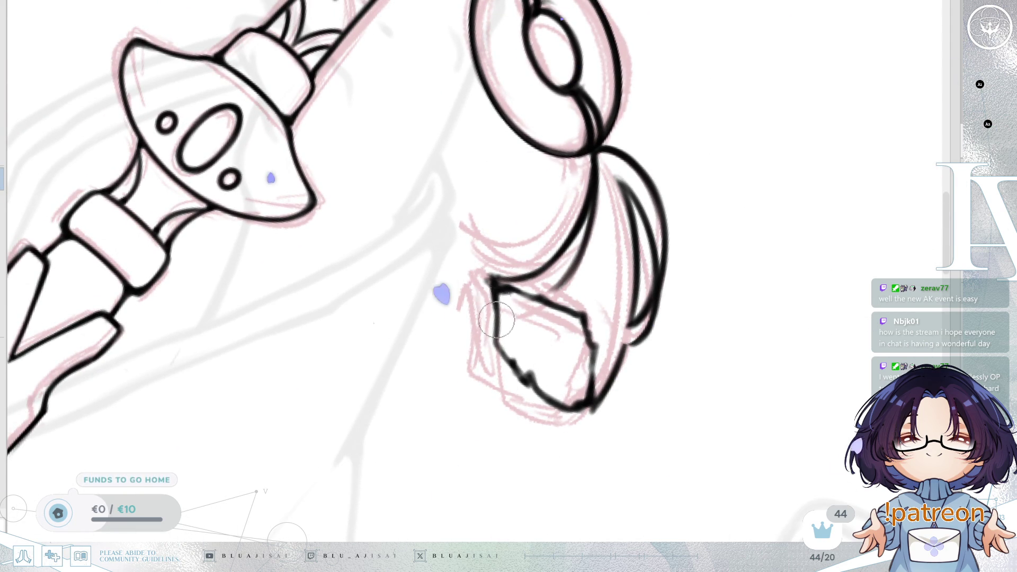
scroll(694, 224, "down", 5)
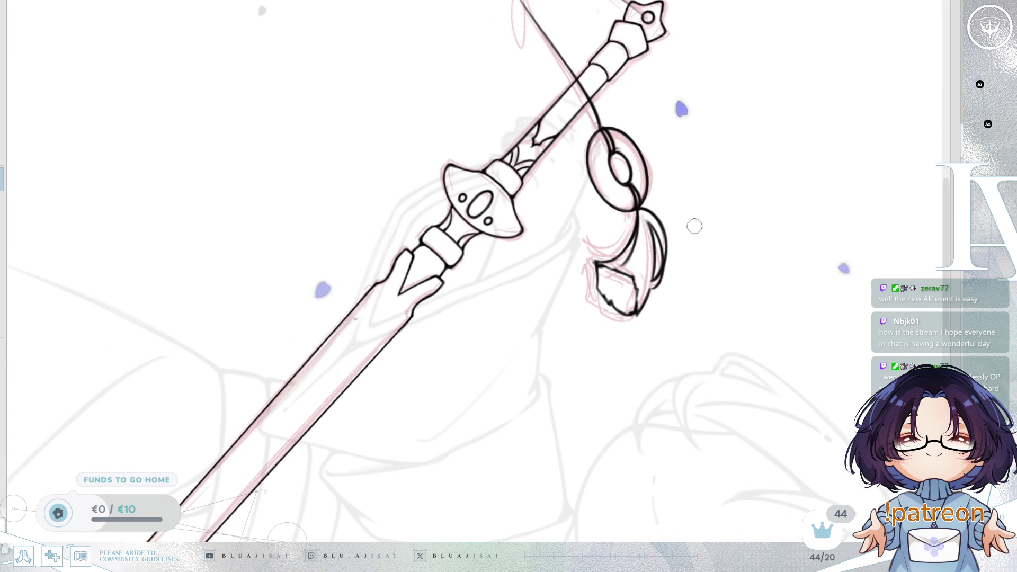
- Ink the cord curve leaving the star tip, its inner line, and the loop's bottom curve
mouse_move(688, 222)
left_mouse_down()
mouse_move(662, 254)
mouse_move(543, 335)
mouse_move(461, 348)
left_mouse_up()
scroll(551, 182, "up", 5)
left_click_drag(549, 182, 590, 218)
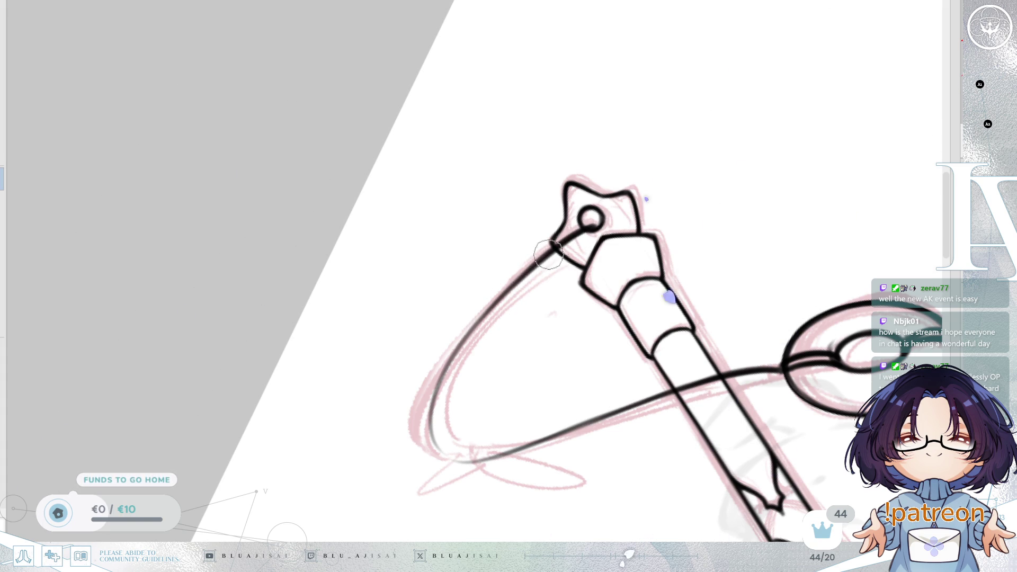
left_click_drag(442, 381, 501, 296)
left_click_drag(581, 249, 445, 426)
key("ctrl+z")
left_click_drag(583, 247, 432, 456)
key("Delete")
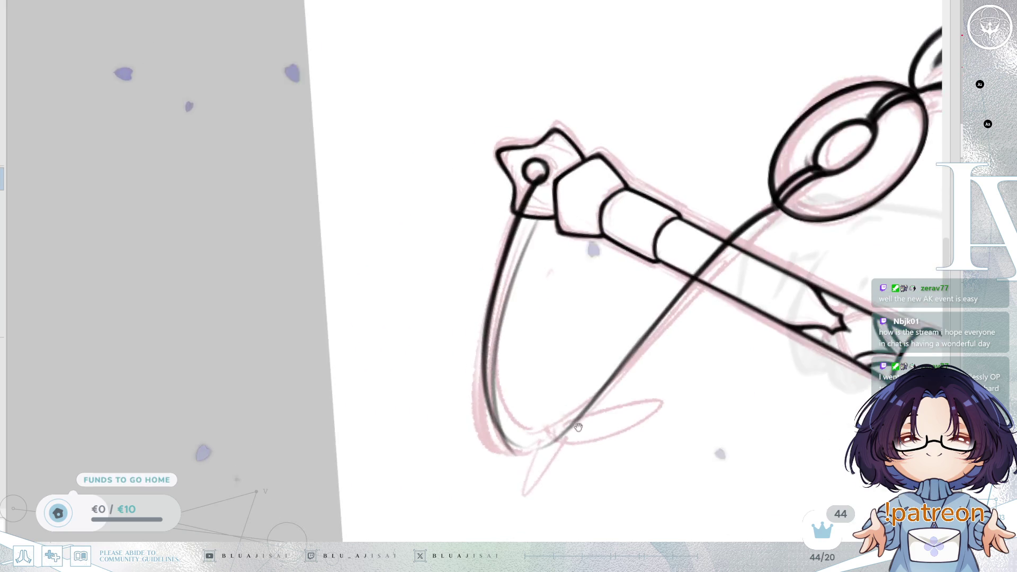
left_click_drag(495, 371, 525, 472)
key("ctrl+z")
mouse_move(492, 397)
left_mouse_down()
mouse_move(539, 454)
mouse_move(700, 296)
left_mouse_up()
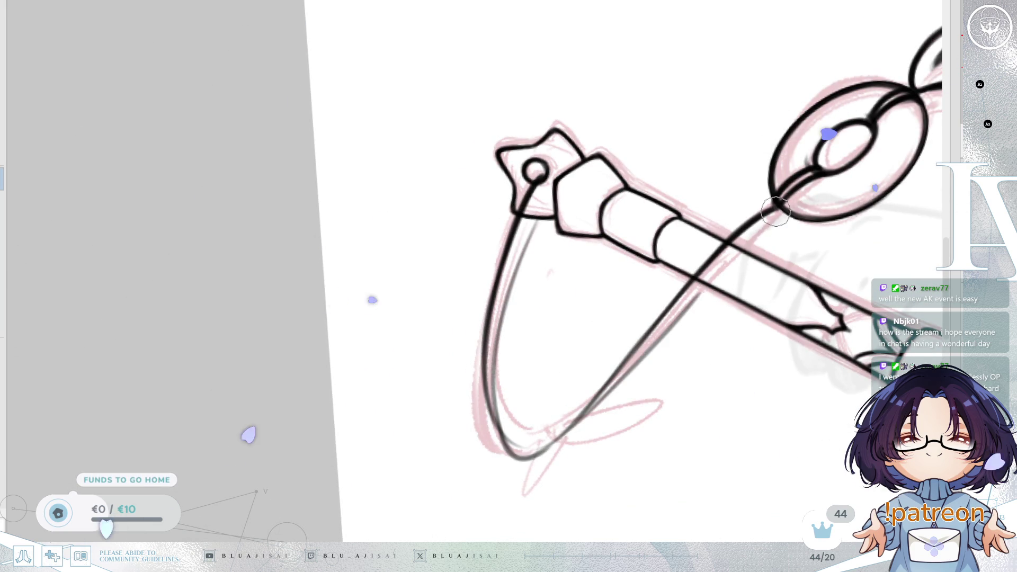
- Ink the dark diagonal cord line running down from the ring
left_click_drag(776, 211, 649, 352)
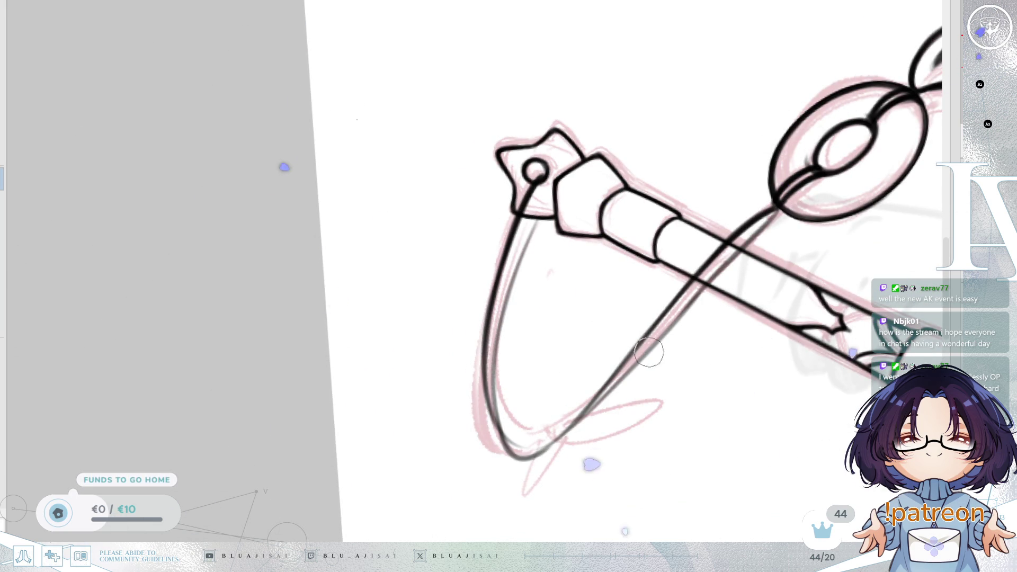
left_click_drag(707, 283, 592, 412)
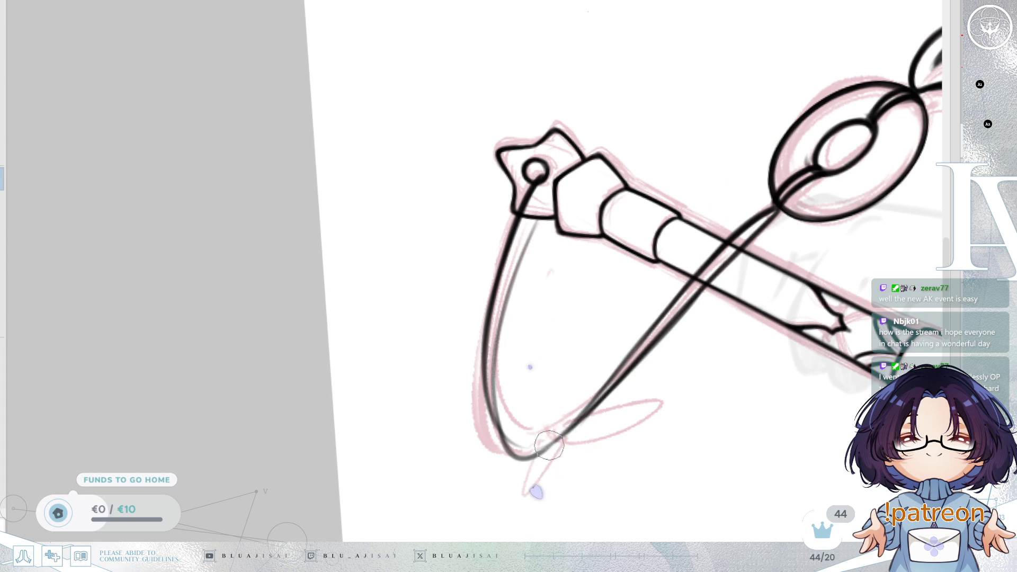
left_click_drag(532, 460, 640, 359)
mouse_move(698, 291)
left_mouse_down()
mouse_move(594, 404)
mouse_move(683, 303)
left_mouse_up()
key("ctrl+z")
key("ctrl+z")
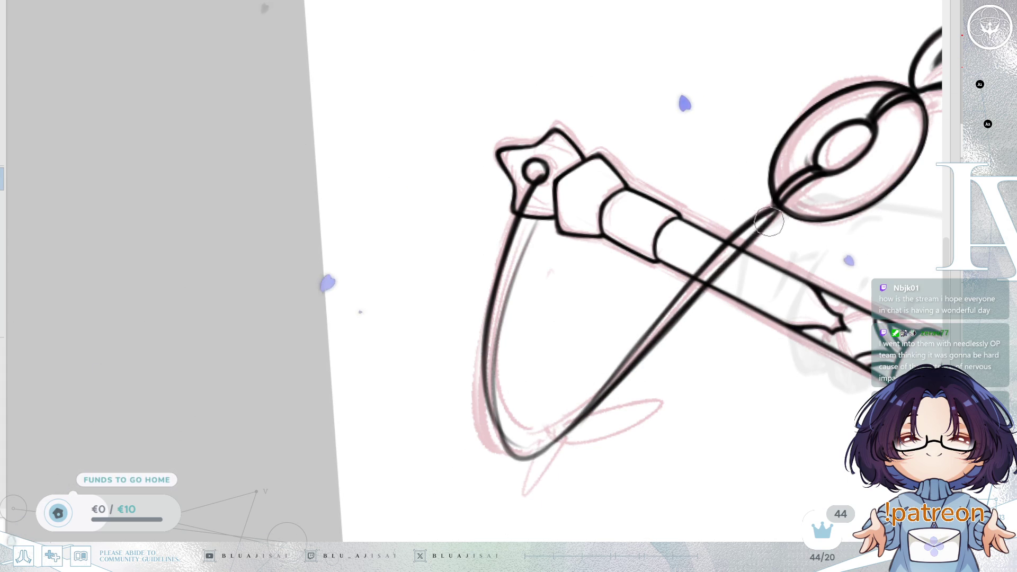
mouse_move(763, 214)
left_mouse_down()
mouse_move(604, 385)
mouse_move(644, 378)
mouse_move(602, 369)
mouse_move(577, 378)
mouse_move(591, 419)
mouse_move(602, 391)
mouse_move(593, 397)
left_mouse_up()
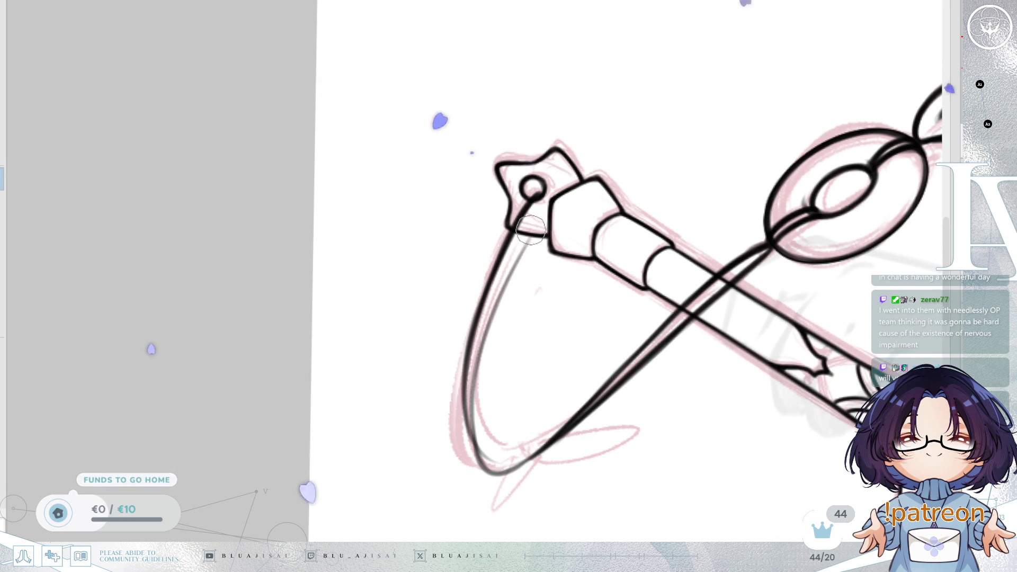
- Extend the inner cord line down from the pommel tip and thicken the loop's bottom curve
left_click_drag(534, 250, 560, 274)
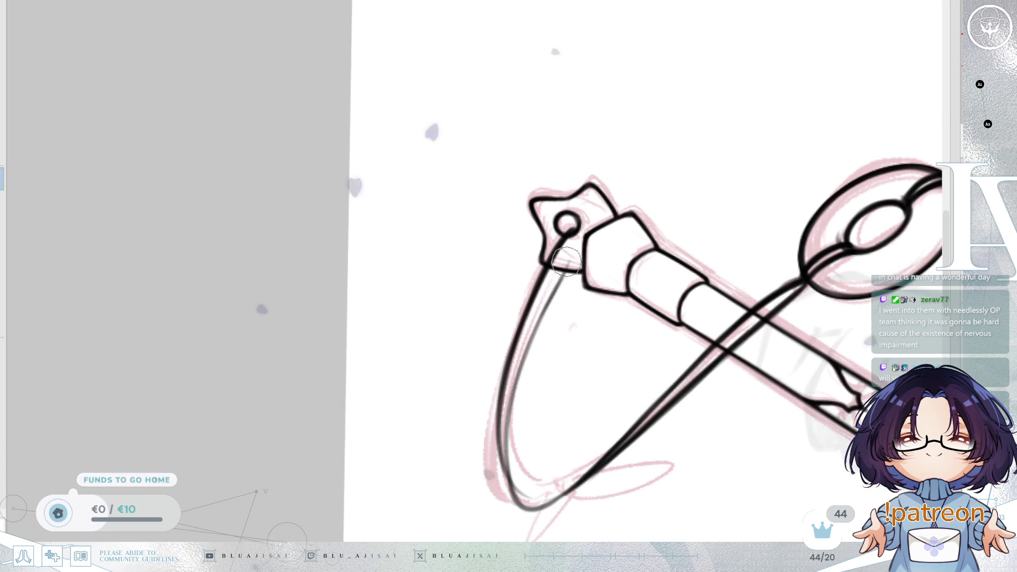
left_click_drag(561, 275, 512, 393)
left_click_drag(530, 341, 512, 445)
mouse_move(556, 406)
left_mouse_down()
mouse_move(566, 364)
mouse_move(525, 459)
left_mouse_up()
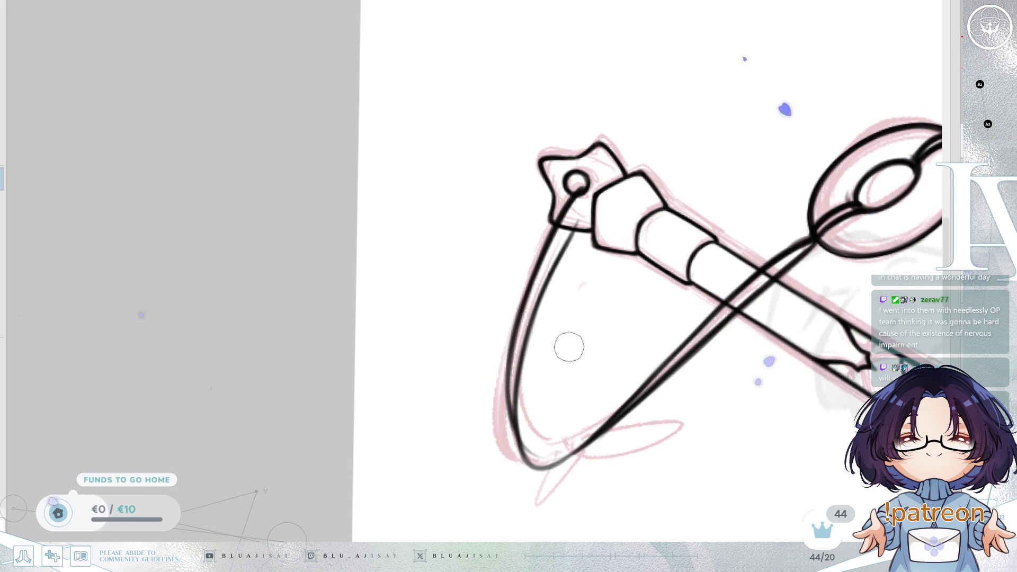
left_click_drag(569, 347, 564, 351)
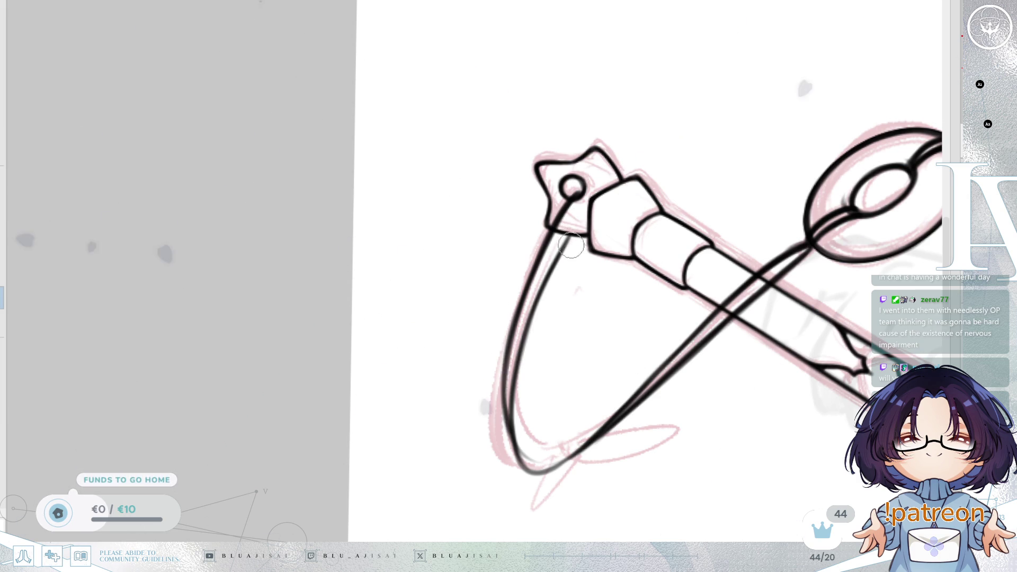
scroll(545, 374, "down", 2)
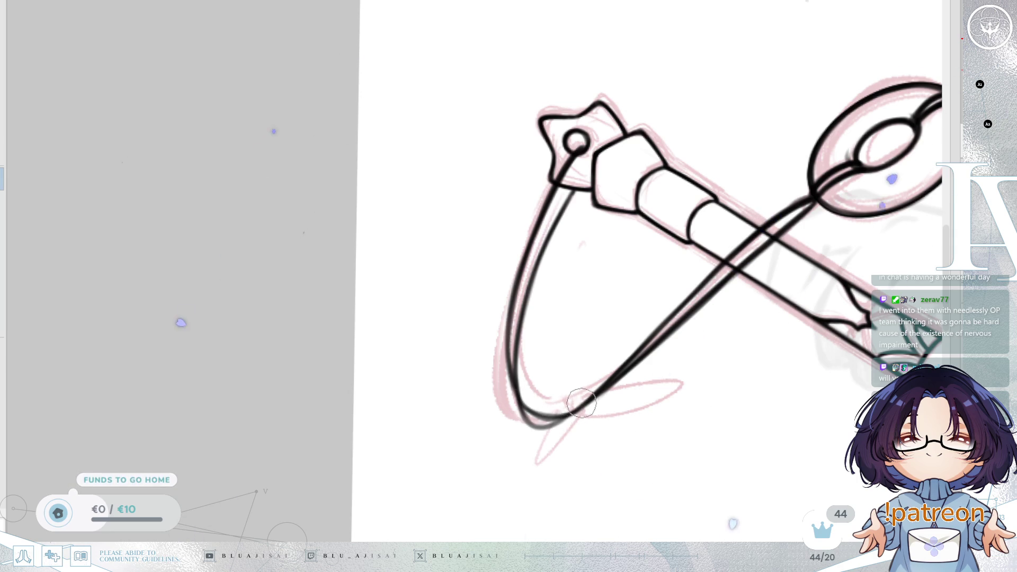
left_click_drag(525, 422, 564, 421)
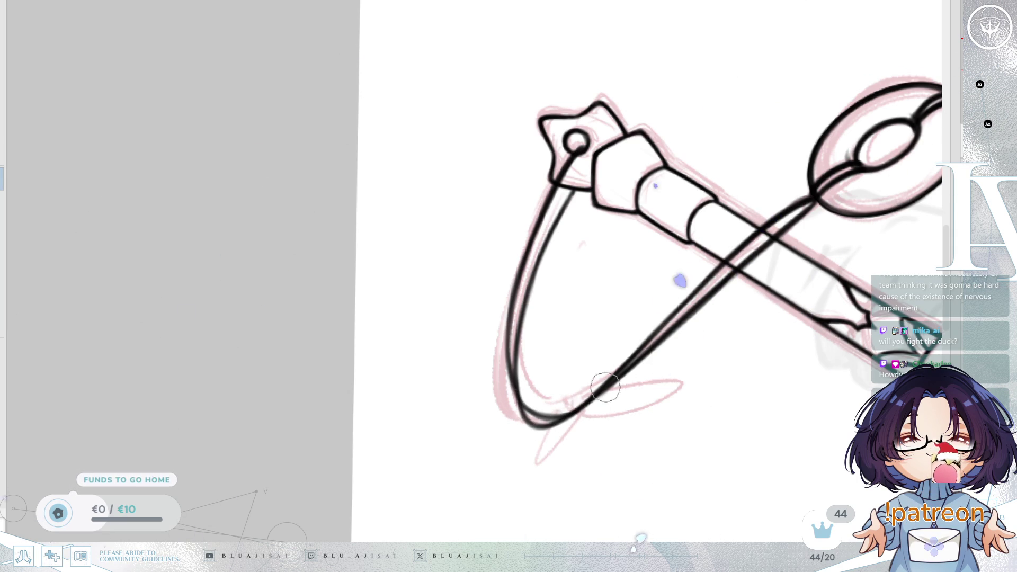
mouse_move(693, 391)
left_mouse_down()
mouse_move(659, 391)
mouse_move(668, 370)
mouse_move(686, 364)
mouse_move(663, 370)
mouse_move(686, 347)
mouse_move(628, 334)
left_mouse_up()
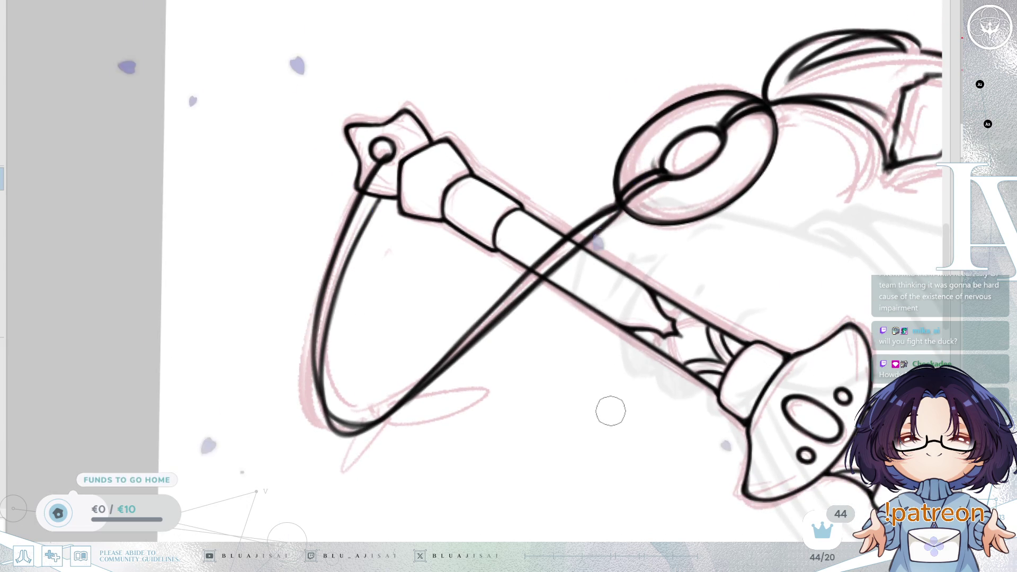
- Trace the cord loop's left side beside the star pommel with one clean black line
left_click_drag(616, 406, 589, 369)
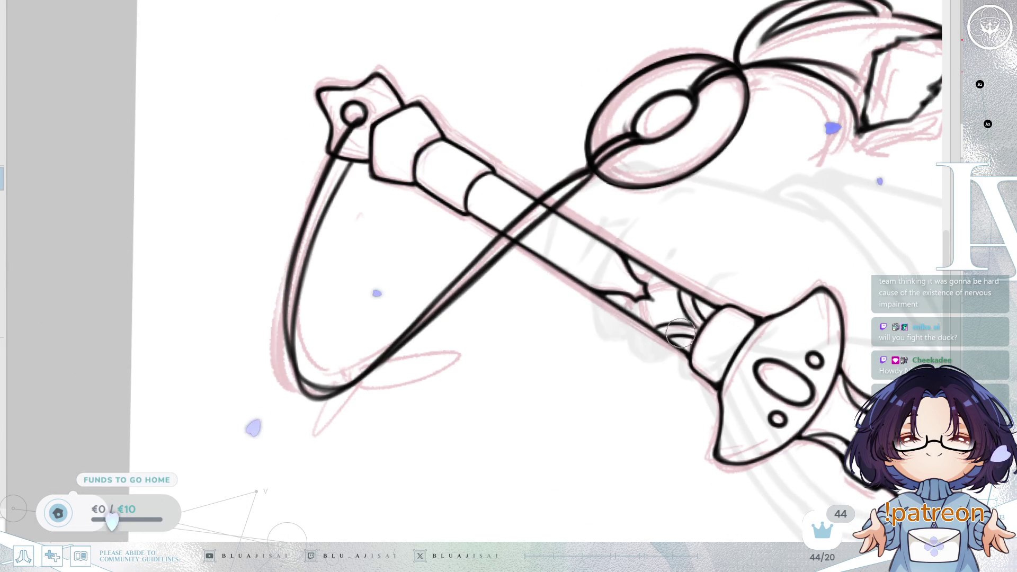
mouse_move(664, 336)
left_mouse_down()
mouse_move(700, 345)
mouse_move(678, 344)
left_mouse_up()
left_click_drag(602, 179, 663, 189)
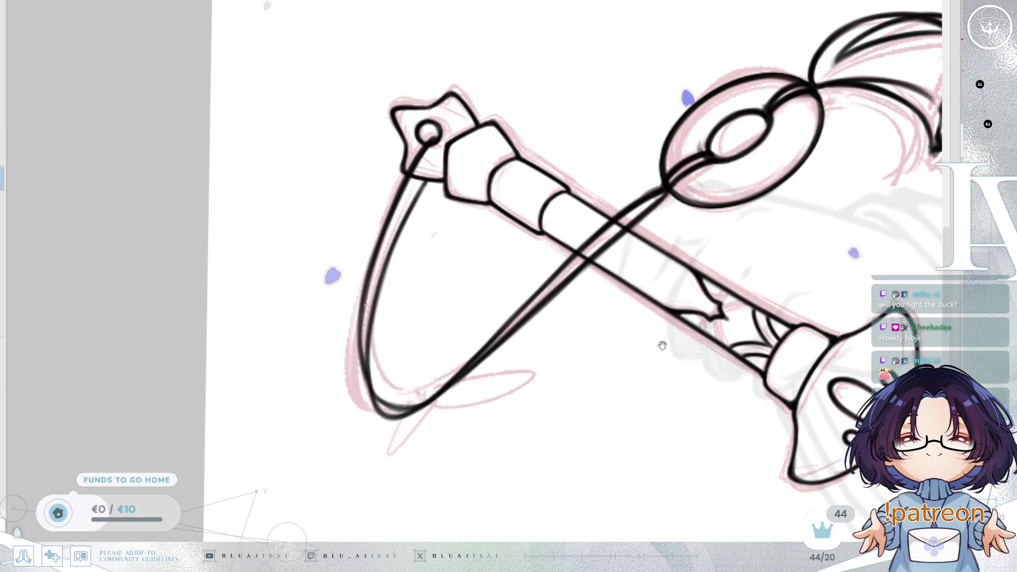
left_click_drag(662, 345, 710, 368)
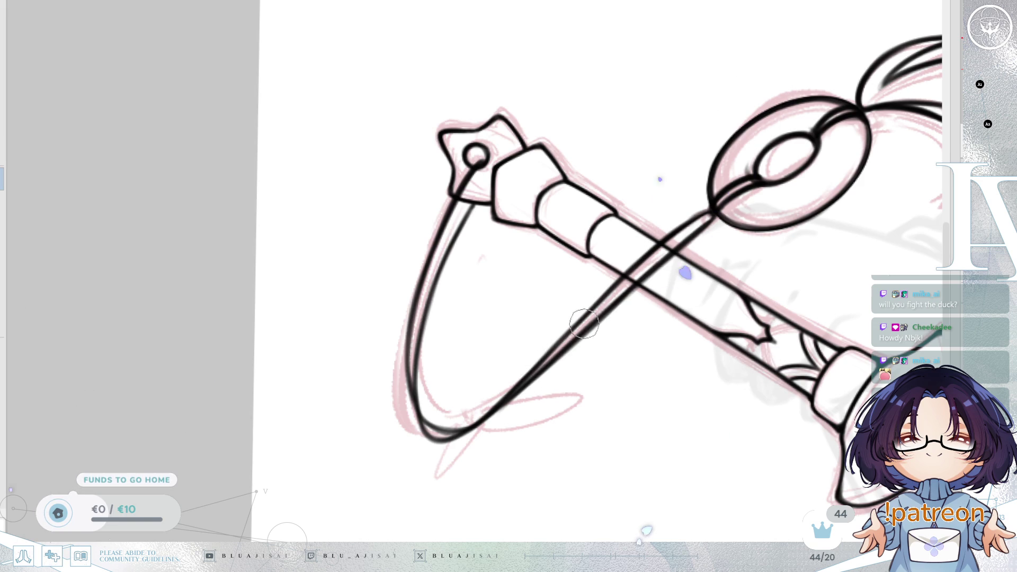
left_click_drag(517, 313, 526, 319)
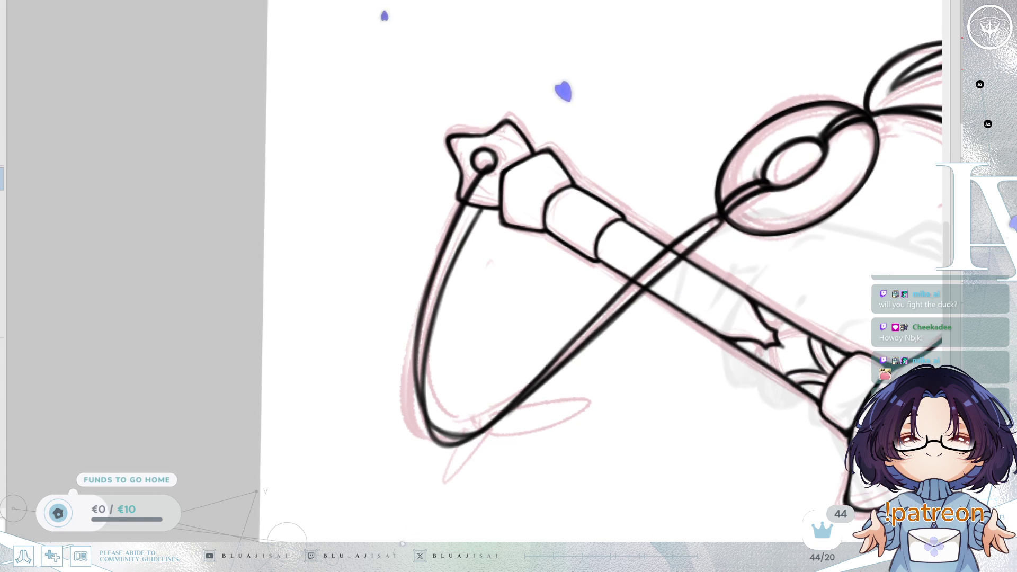
left_click_drag(471, 223, 578, 213)
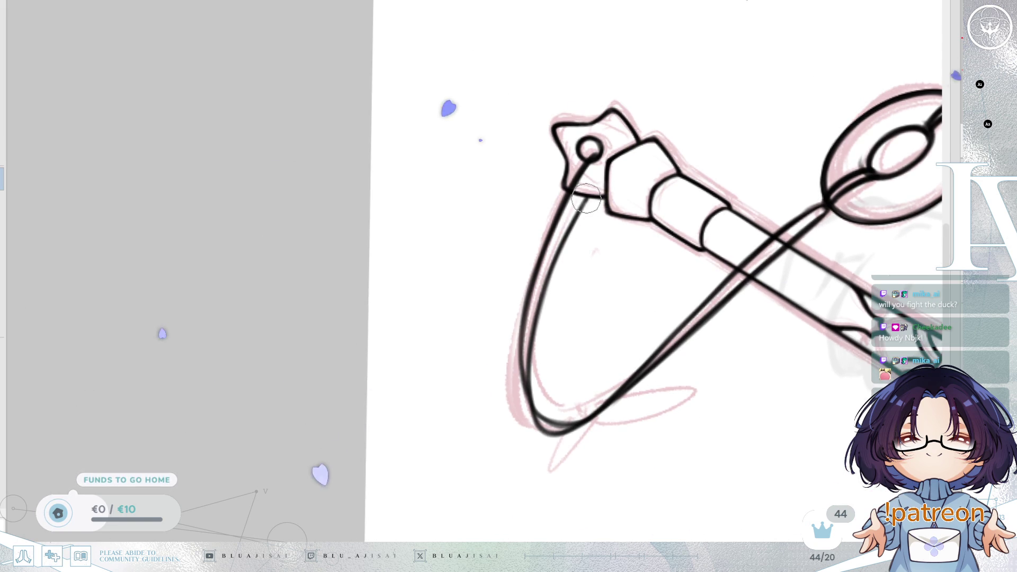
left_click_drag(581, 208, 520, 367)
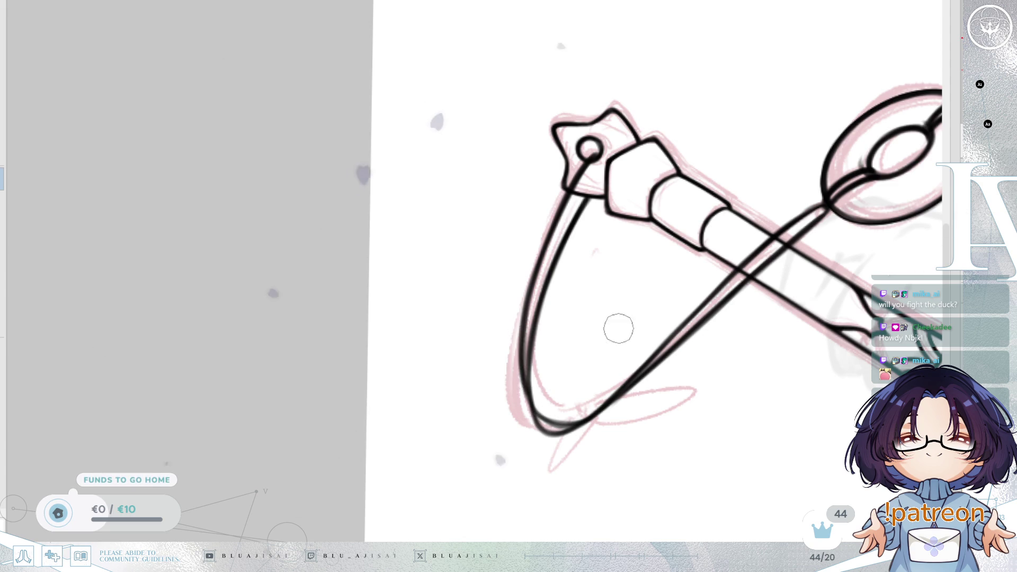
scroll(627, 342, "right", 5)
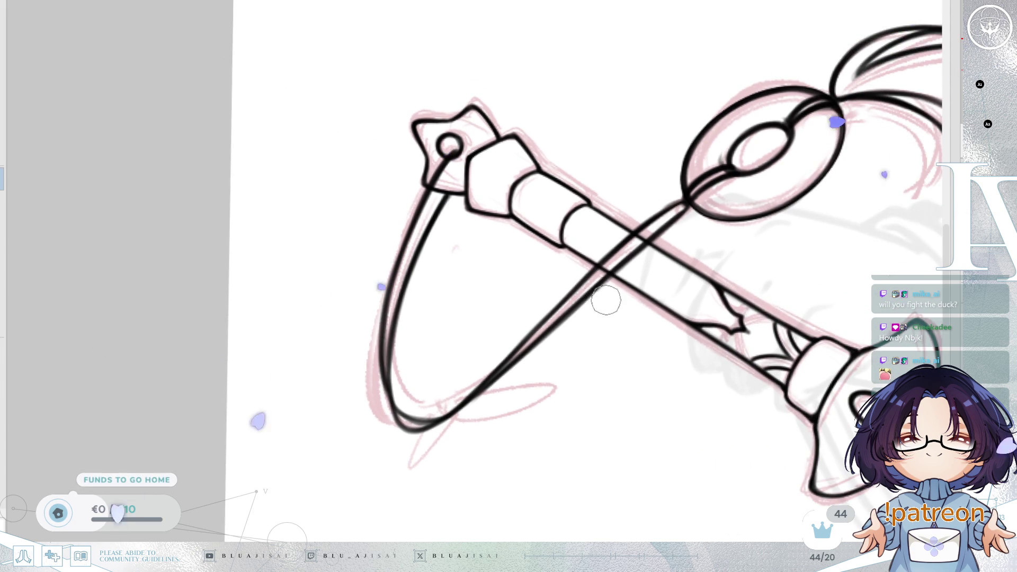
scroll(717, 288, "left", 3)
scroll(728, 269, "left", 1)
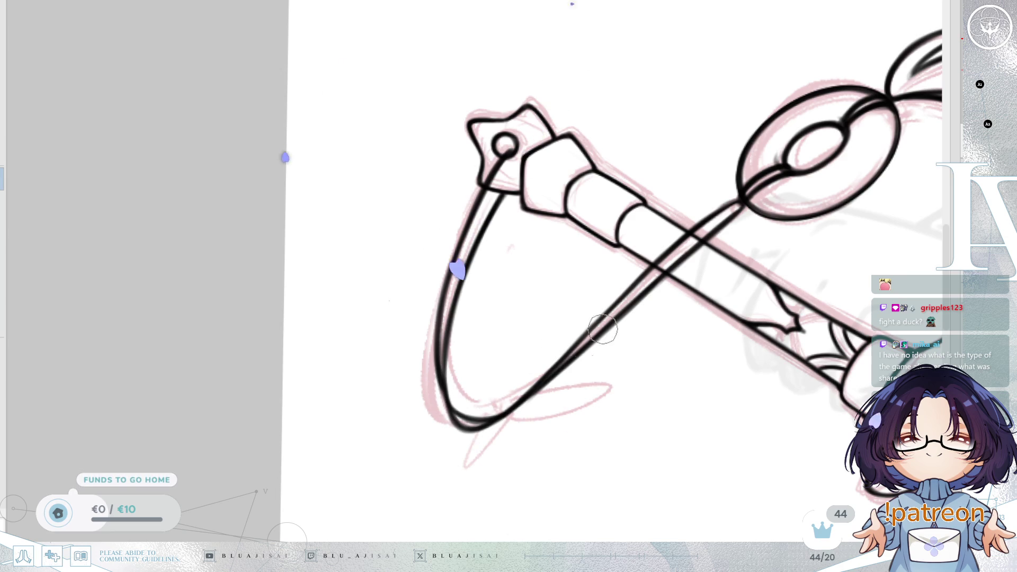
scroll(842, 321, "down", 4)
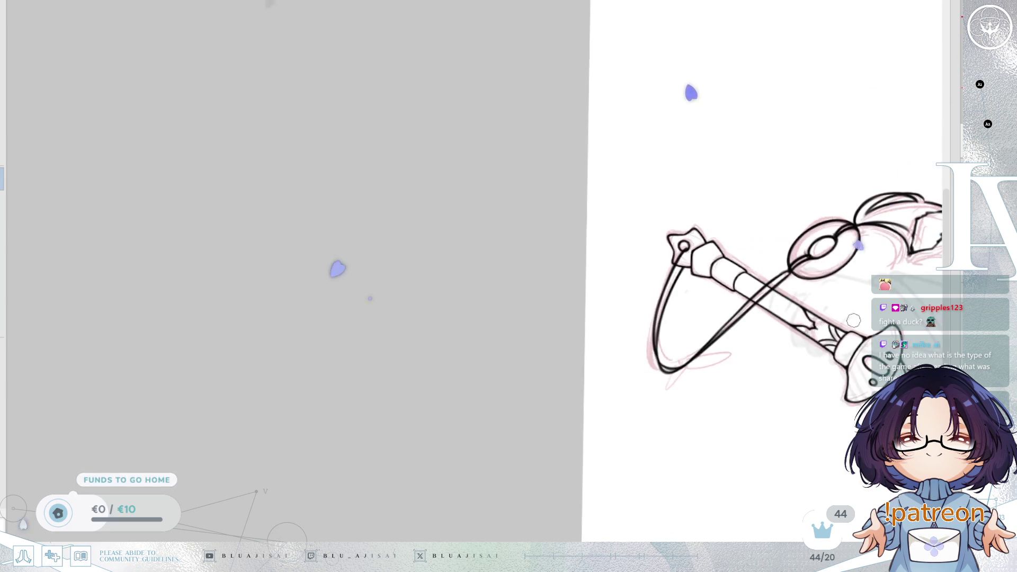
- Move the view along the sword to centre the blade down to its tip
scroll(854, 320, "right", 5)
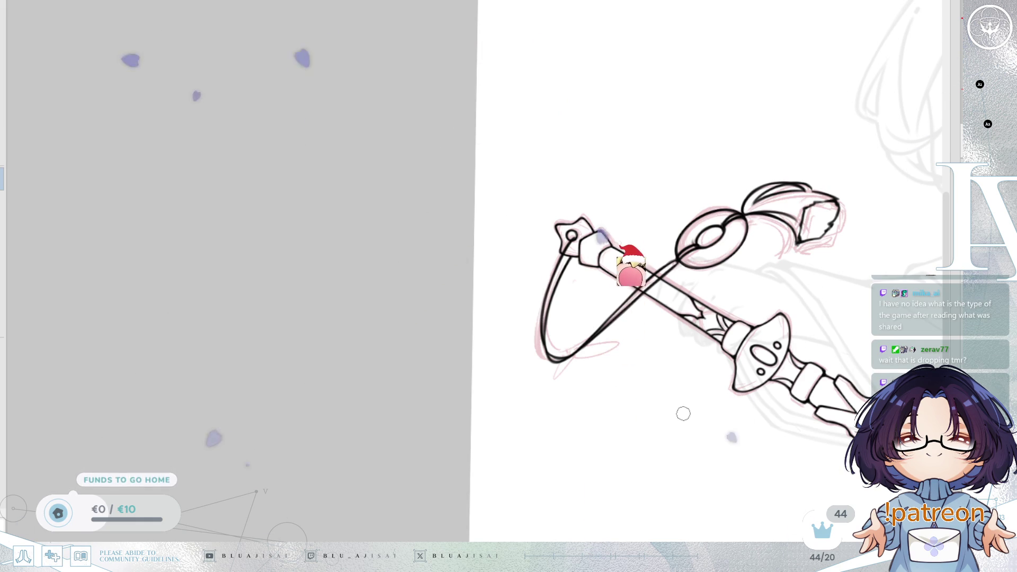
scroll(686, 368, "right", 5)
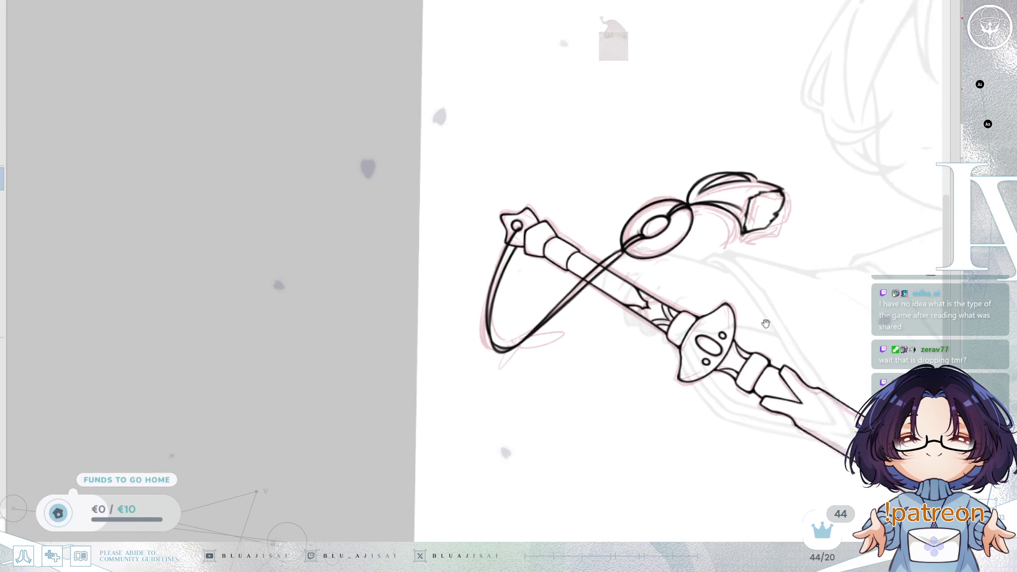
mouse_move(844, 341)
left_mouse_down()
mouse_move(772, 352)
mouse_move(781, 349)
mouse_move(772, 342)
left_mouse_up()
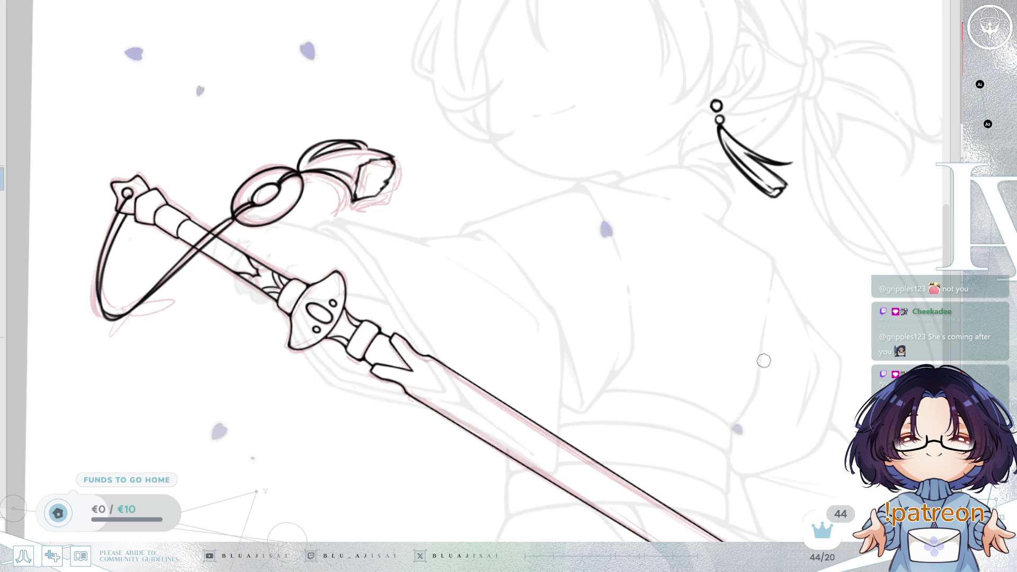
scroll(760, 368, "up", 1)
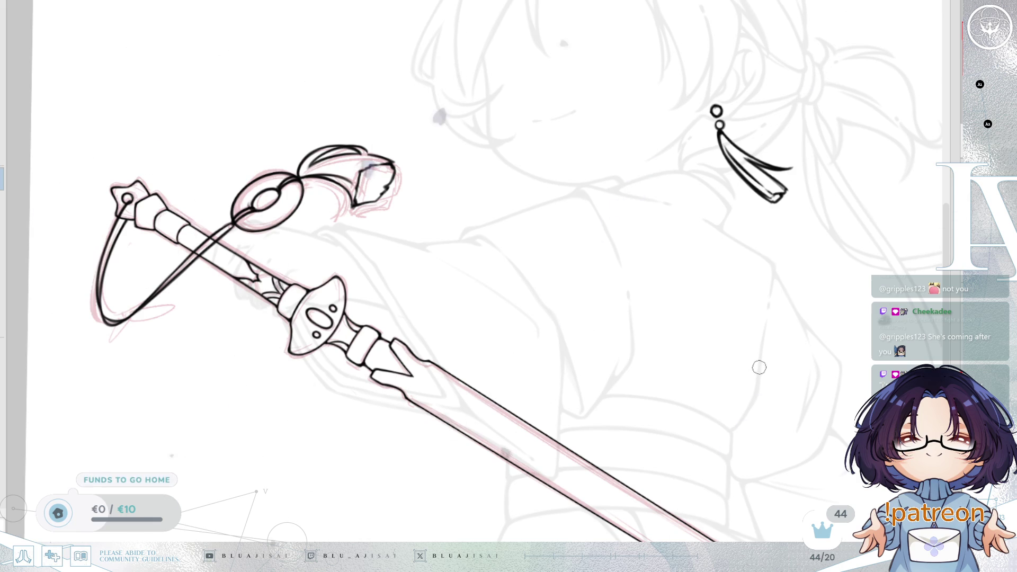
- Straighten the view, zoom out, and fit the whole canvas on screen
key("End")
left_click_drag(664, 371, 747, 345)
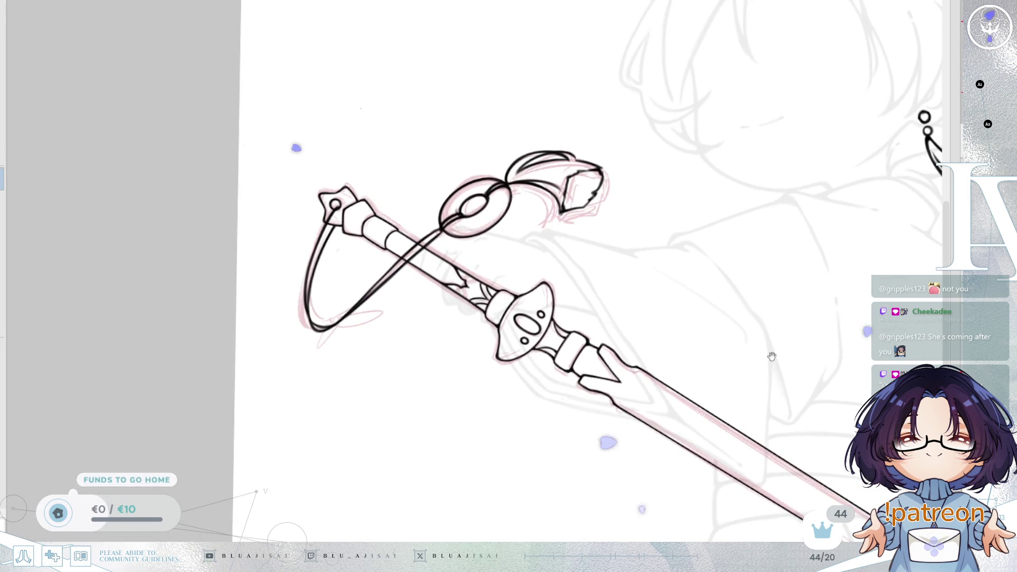
key("ctrl+minus")
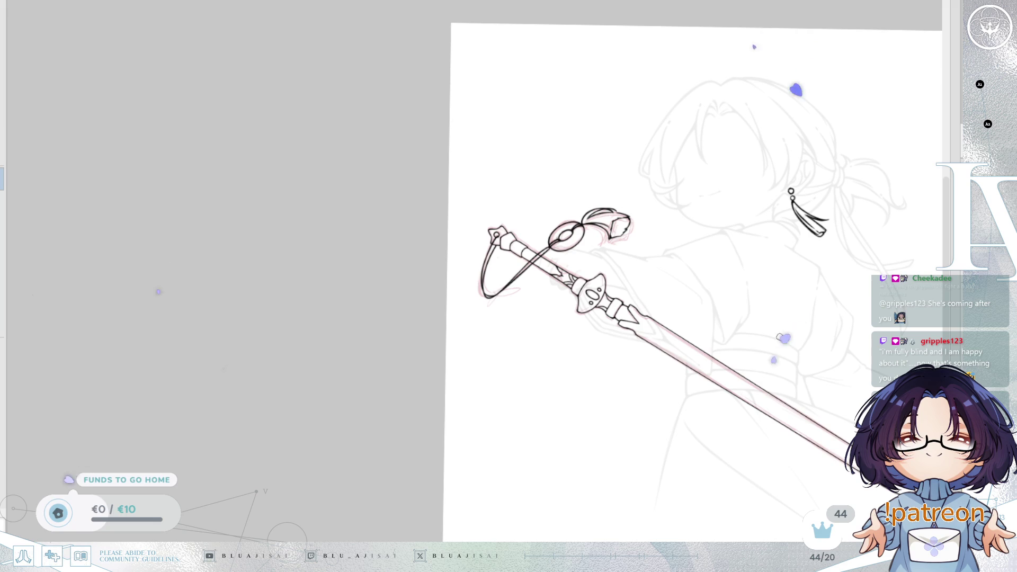
scroll(771, 354, "right", 5)
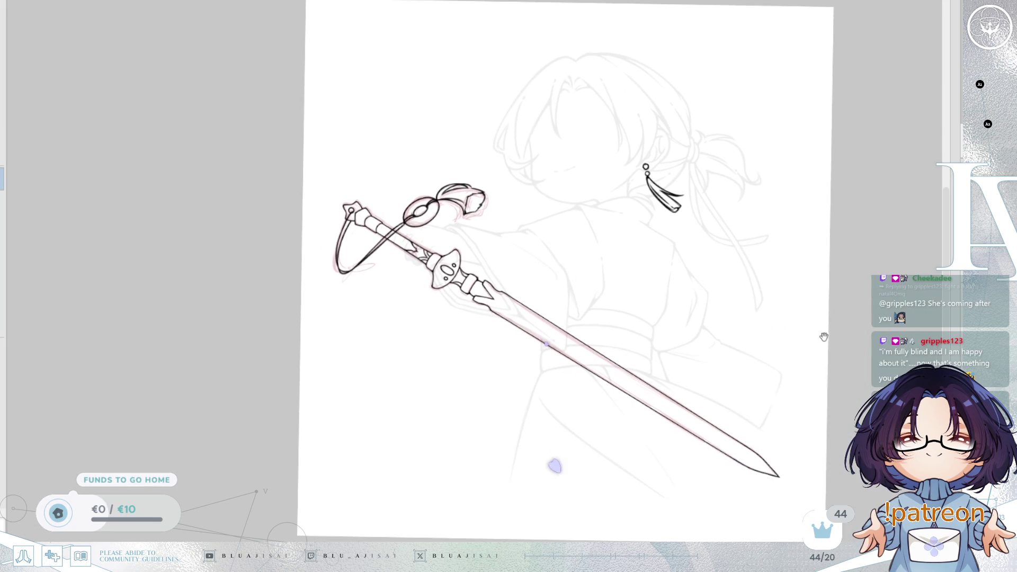
key("ctrl+0")
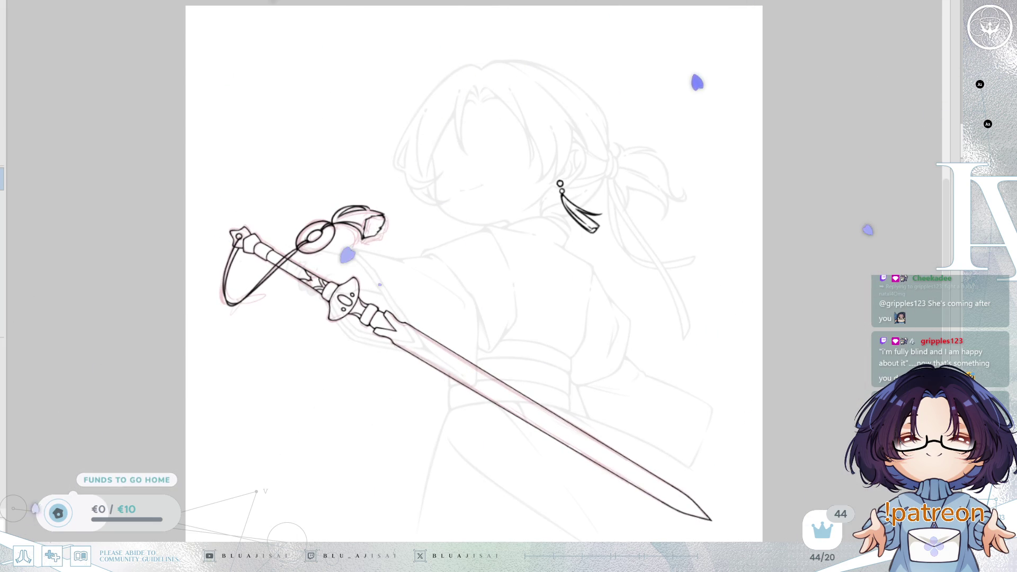
- Bring back the character lineart and compare the sword guard lines using undo and redo
key("ctrl+z")
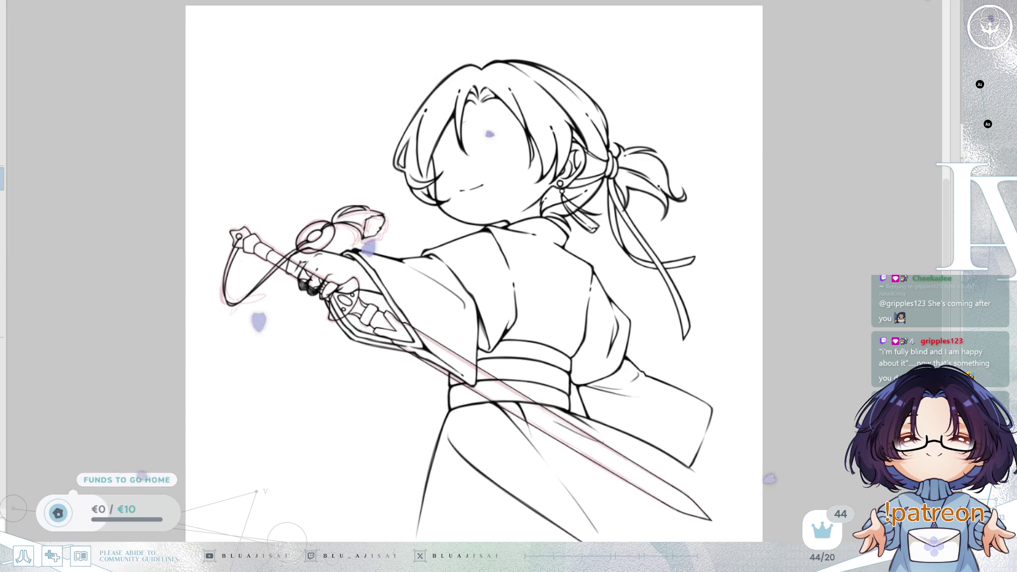
key("ctrl+z")
key("ctrl+y")
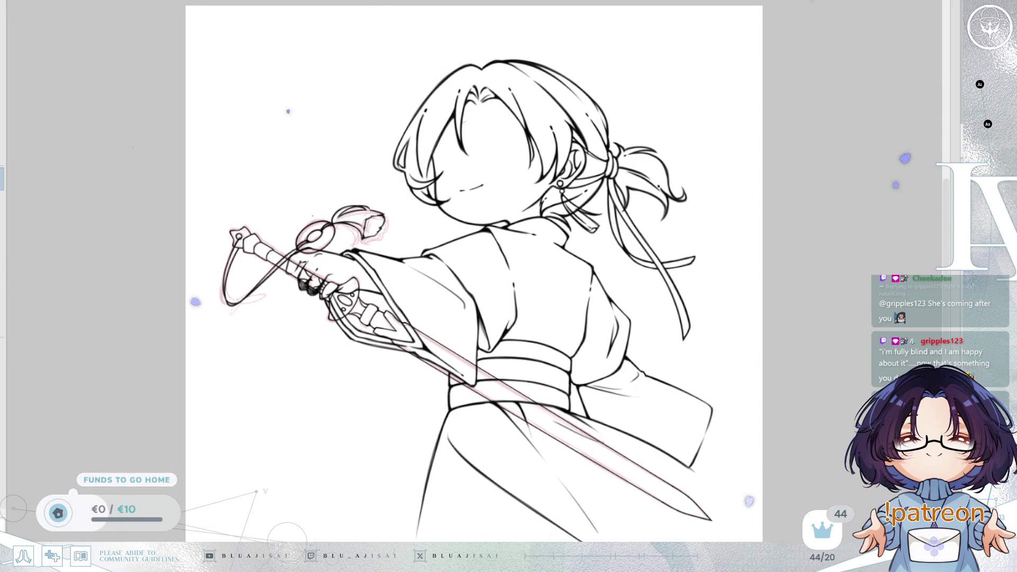
key("ctrl+z")
key("ctrl+y")
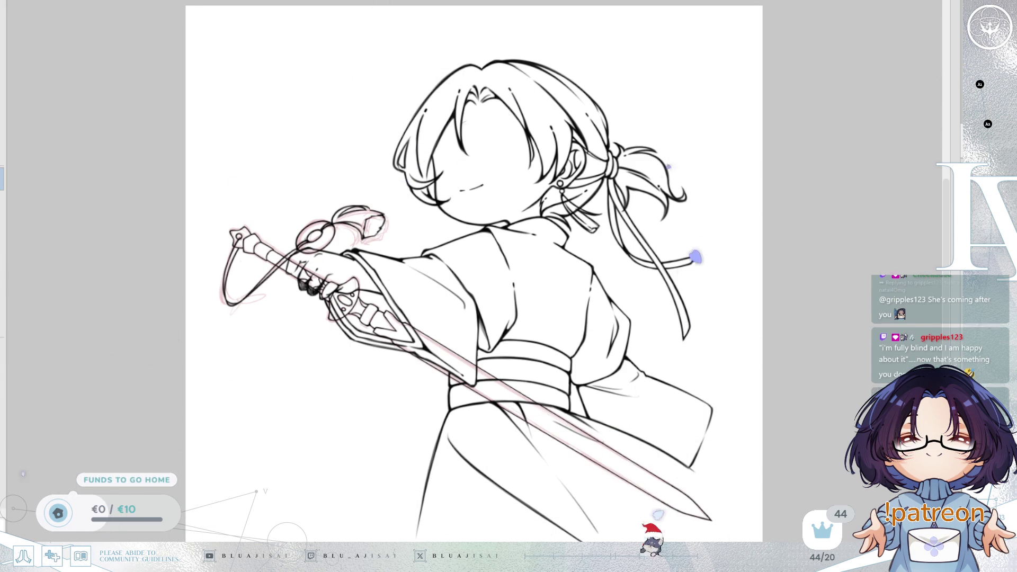
- Erase stray sketch marks over the hand, roll back the hilt inking, and hide the pink sketch
left_click_drag(328, 317, 471, 328)
scroll(471, 328, "up", 5)
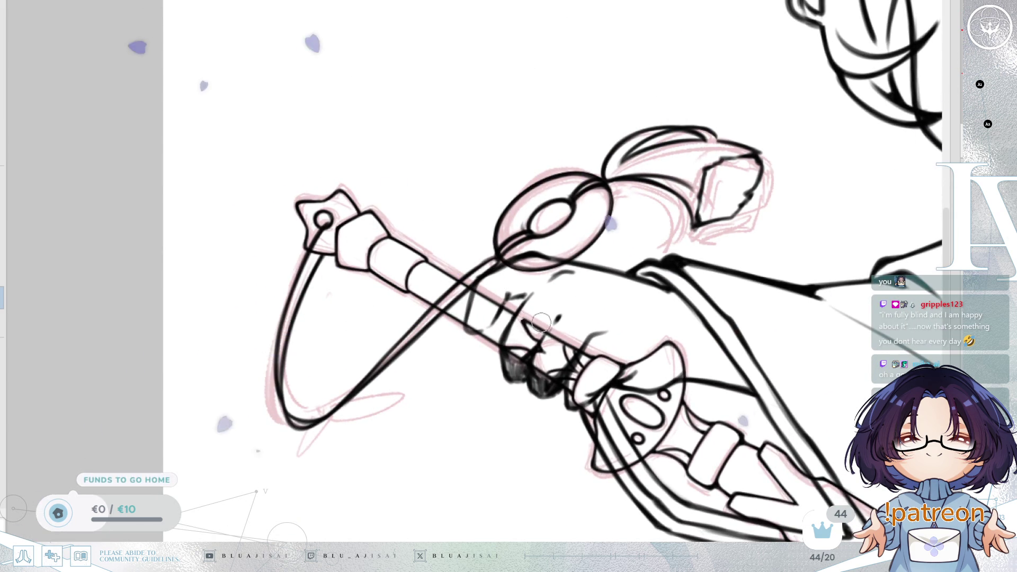
left_click_drag(509, 352, 544, 385)
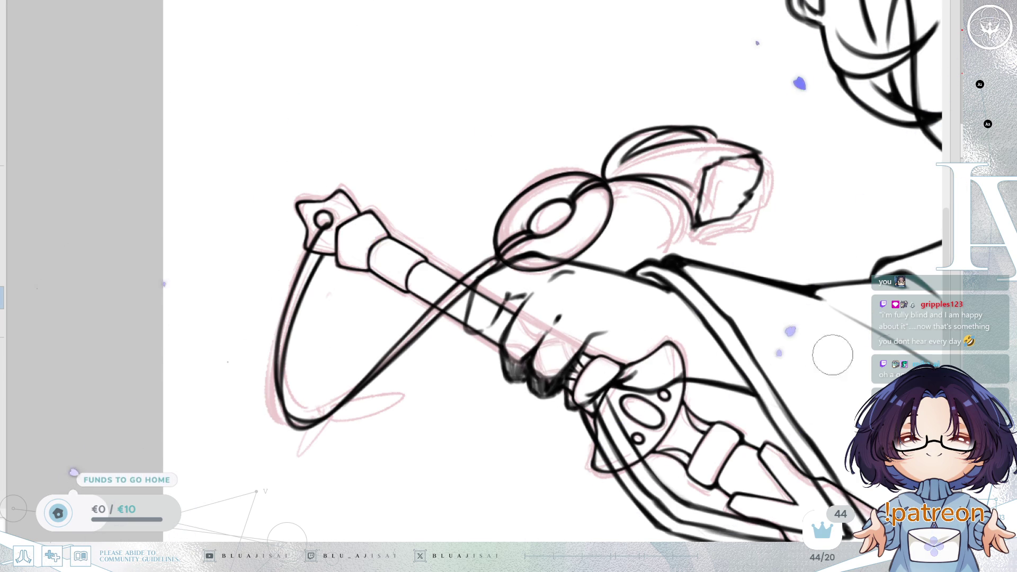
key("ctrl+z")
key("ctrl+y")
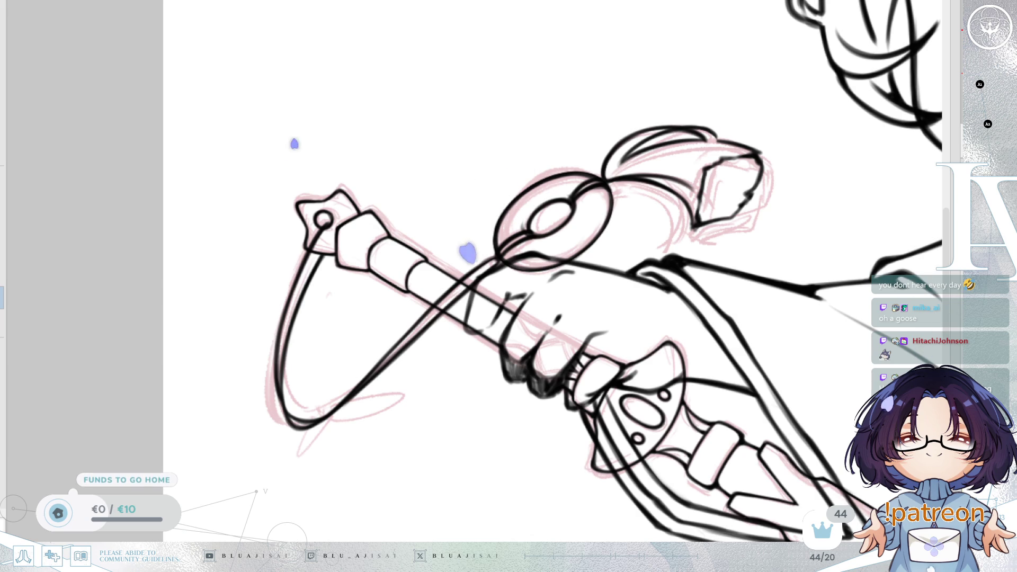
key("ctrl+z")
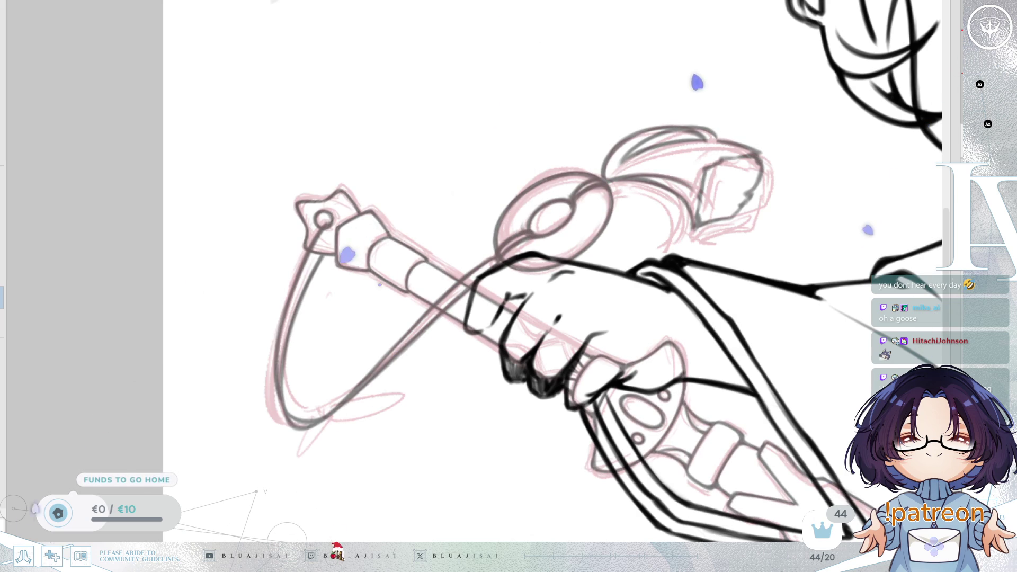
key("ctrl+z")
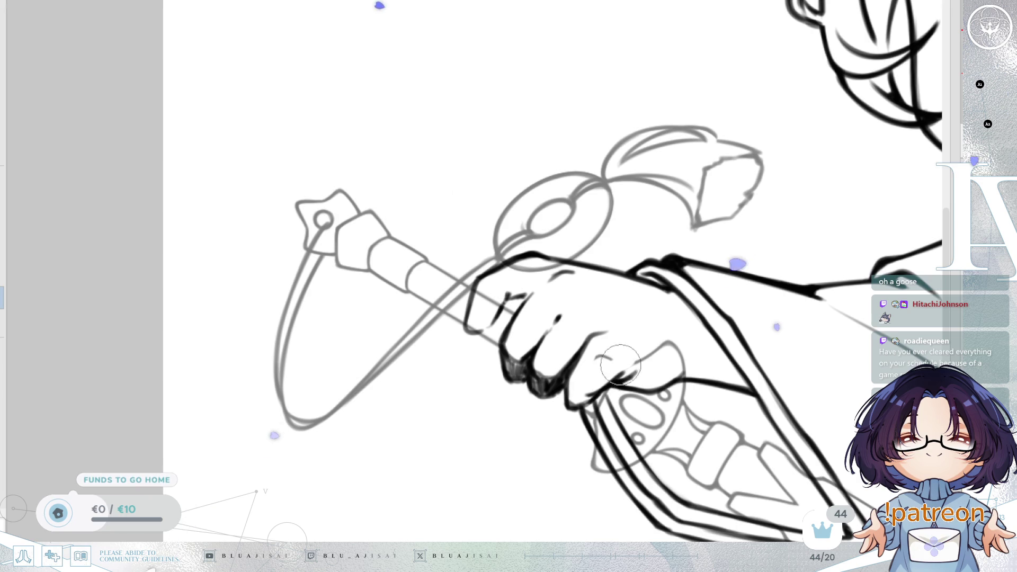
- Redraw the thumb's contour lines on the gripping hand
left_click_drag(610, 371, 617, 358)
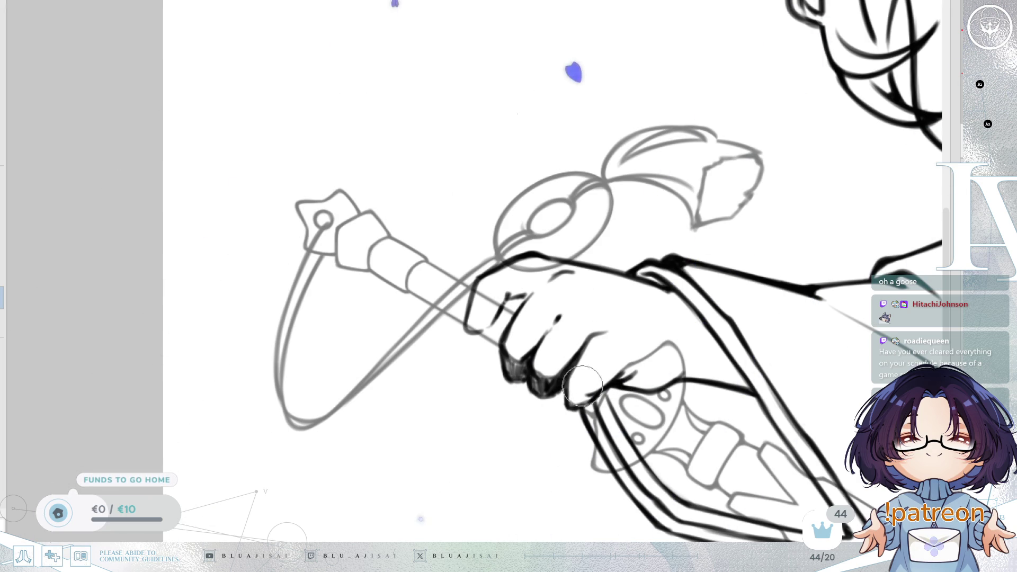
left_click_drag(802, 271, 768, 251)
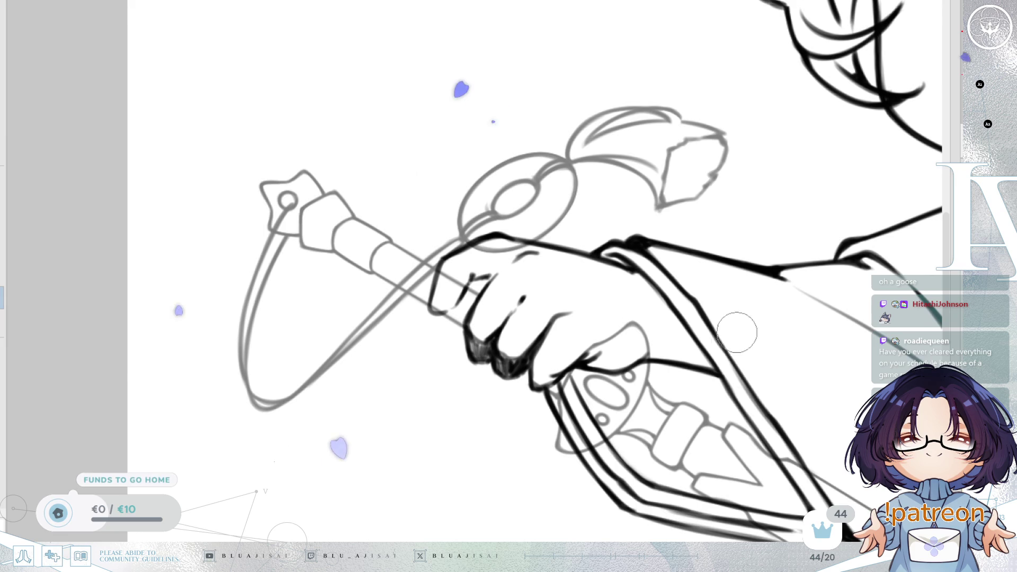
left_click_drag(736, 332, 733, 330)
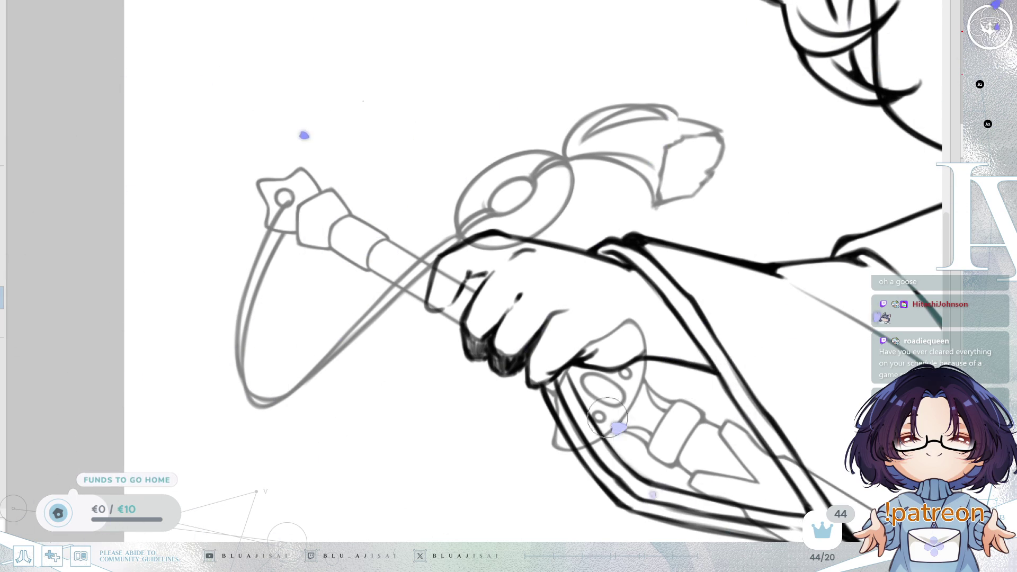
left_click_drag(766, 356, 731, 273)
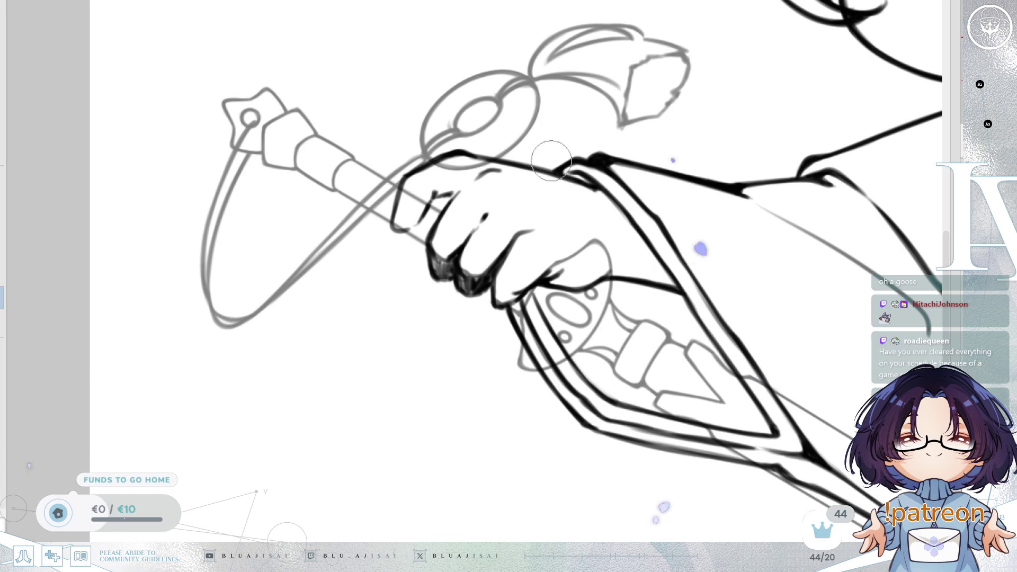
left_click_drag(569, 215, 610, 266)
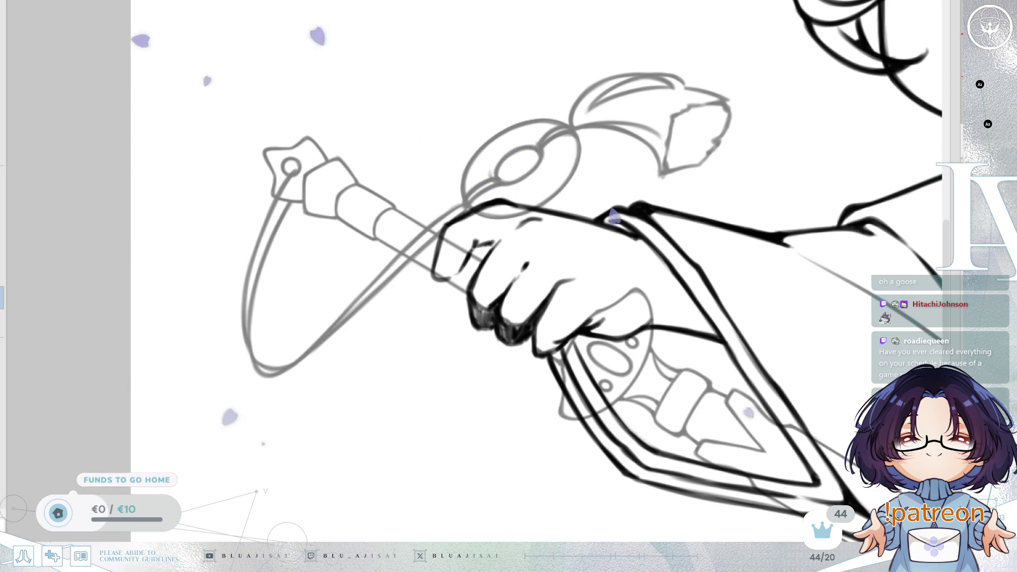
- Return the grey hilt and hand lines to black and ink the top contour of the hand
key("ctrl+z")
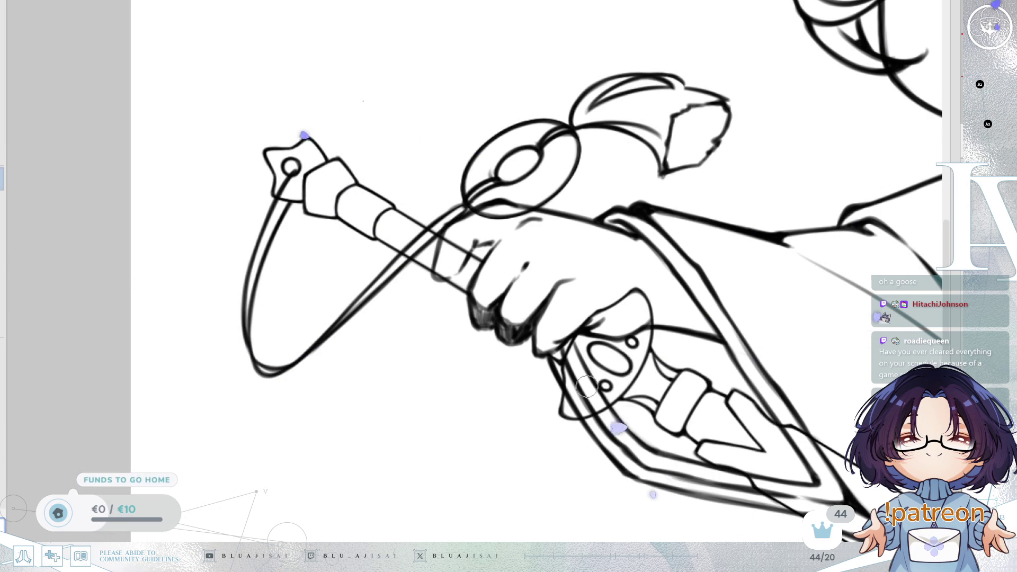
mouse_move(575, 218)
left_mouse_down()
mouse_move(495, 203)
mouse_move(517, 242)
left_mouse_up()
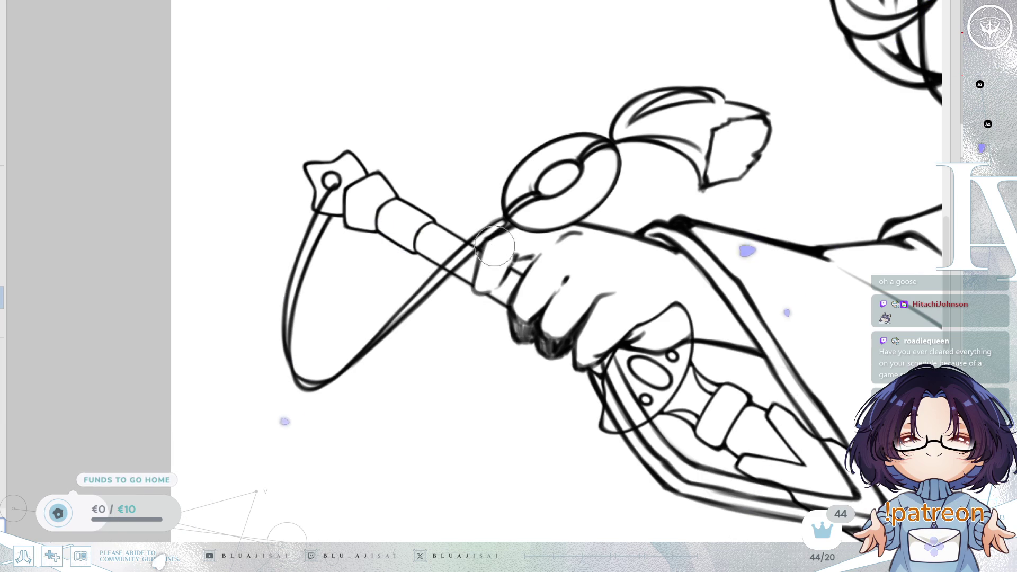
mouse_move(485, 252)
left_mouse_down()
mouse_move(475, 190)
mouse_move(472, 223)
mouse_move(409, 196)
left_mouse_up()
mouse_move(688, 238)
left_mouse_down()
mouse_move(704, 233)
mouse_move(642, 341)
mouse_move(651, 275)
mouse_move(846, 313)
left_mouse_up()
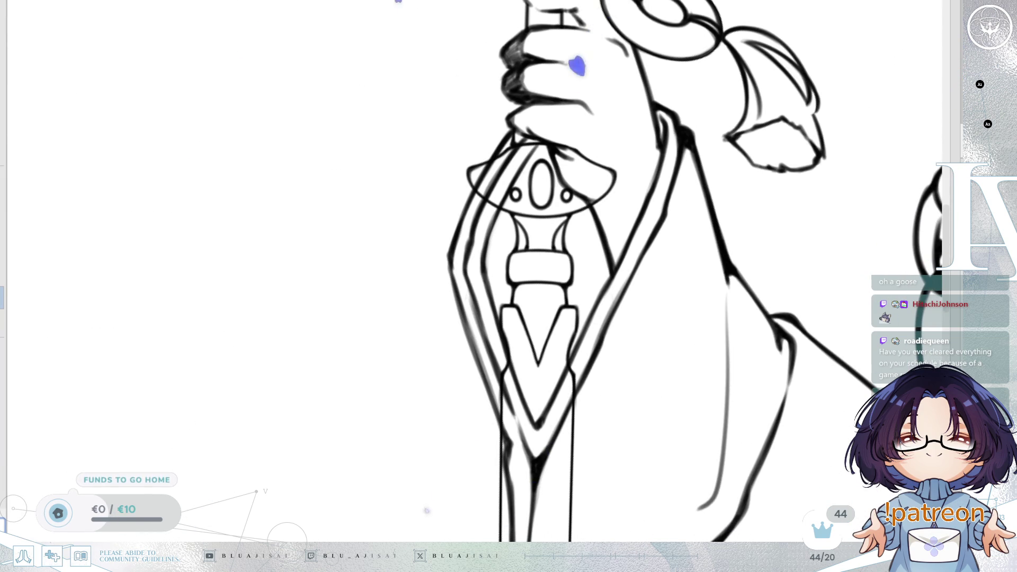
- Delete the hand linework, then undo to restore it for comparison
key("Delete")
key("ctrl+z")
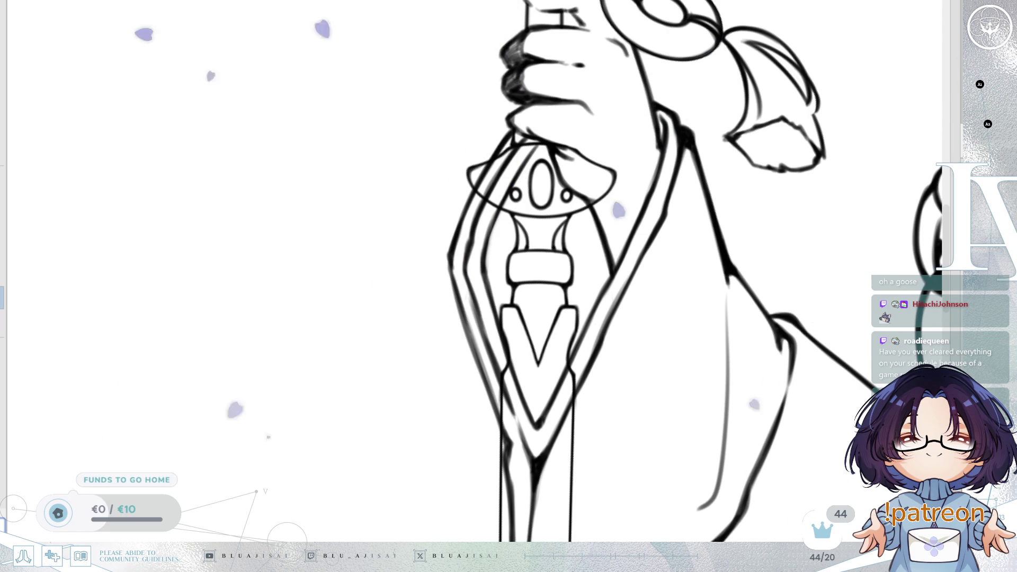
left_click_drag(398, 118, 419, 187)
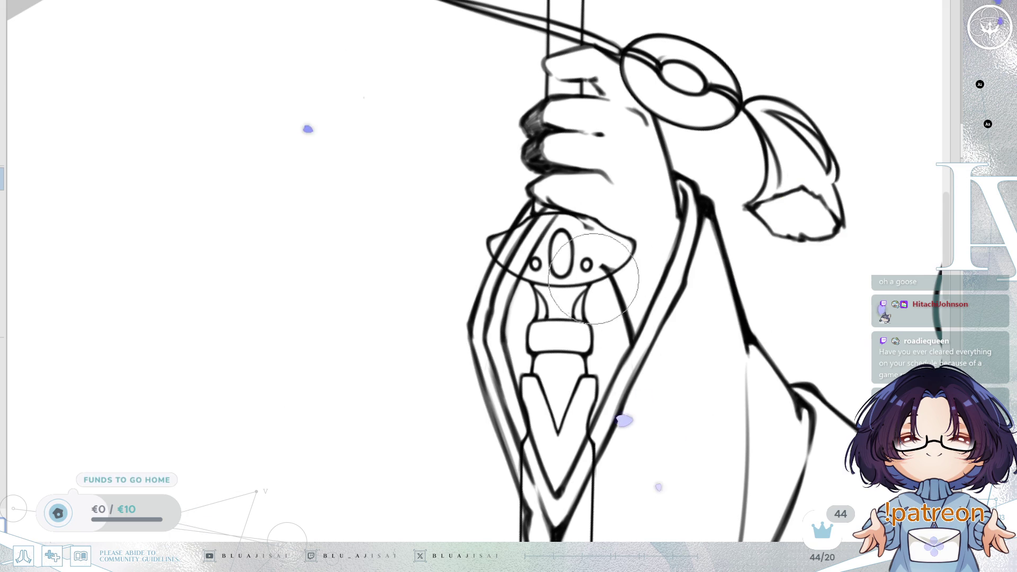
- Rotate and reposition the canvas so the sword blade stands vertical near the hand and guard
left_click_drag(578, 226, 597, 250)
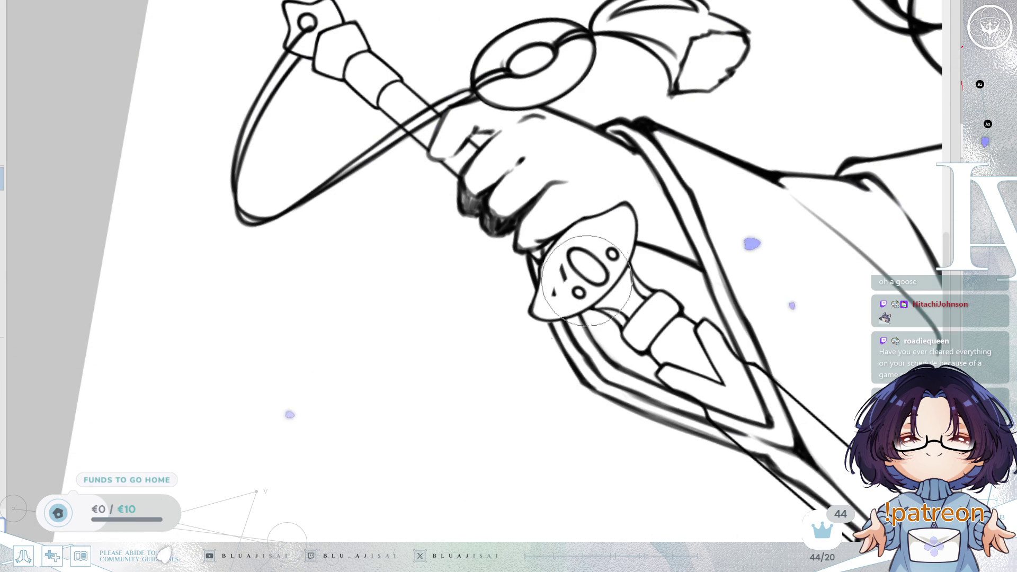
mouse_move(582, 264)
left_mouse_down()
mouse_move(550, 223)
mouse_move(583, 249)
left_mouse_up()
scroll(431, 352, "down", 1)
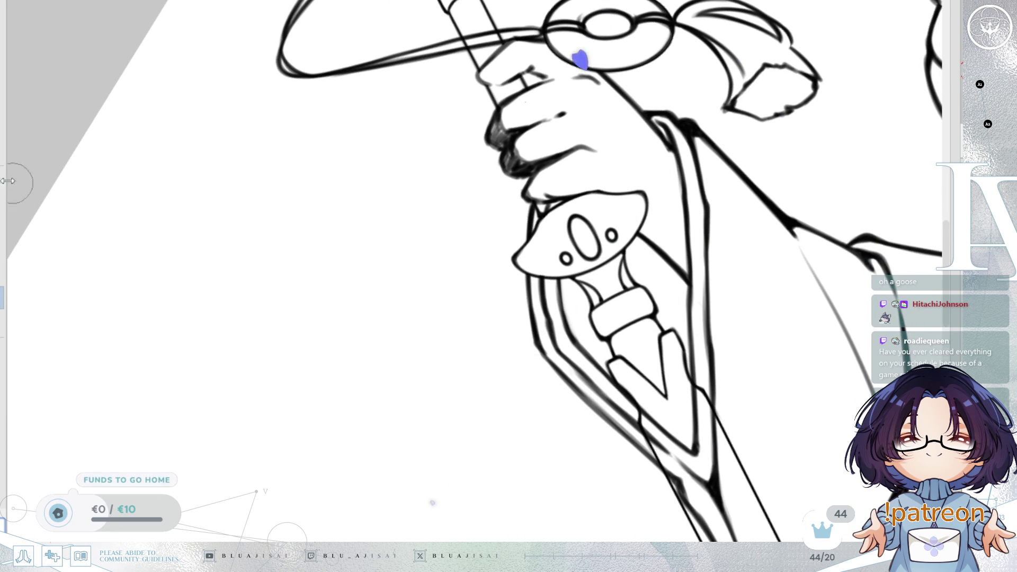
left_click_drag(429, 297, 358, 226)
mouse_move(582, 371)
left_mouse_down()
mouse_move(608, 402)
mouse_move(631, 266)
left_mouse_up()
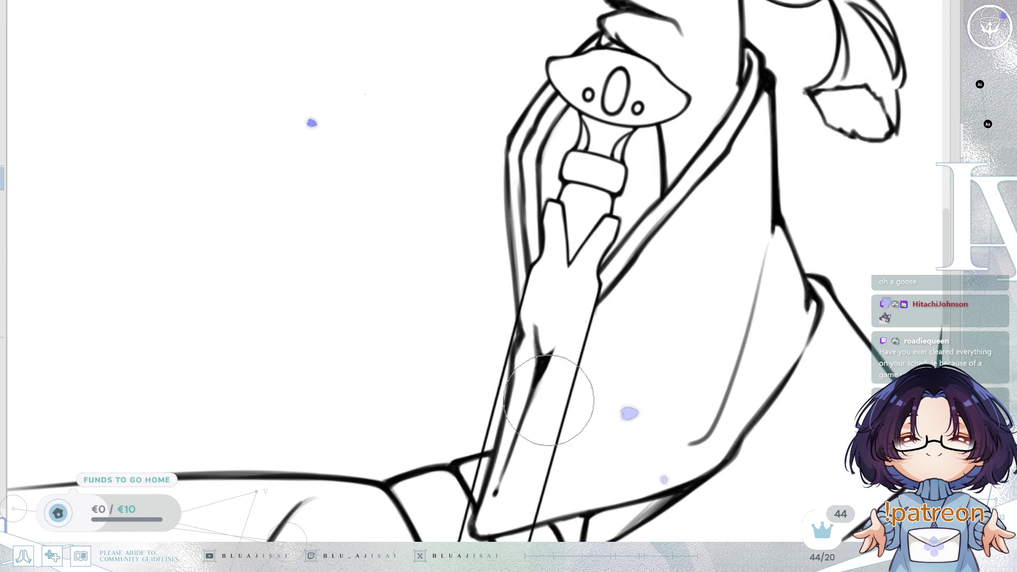
key("minus")
key("minus")
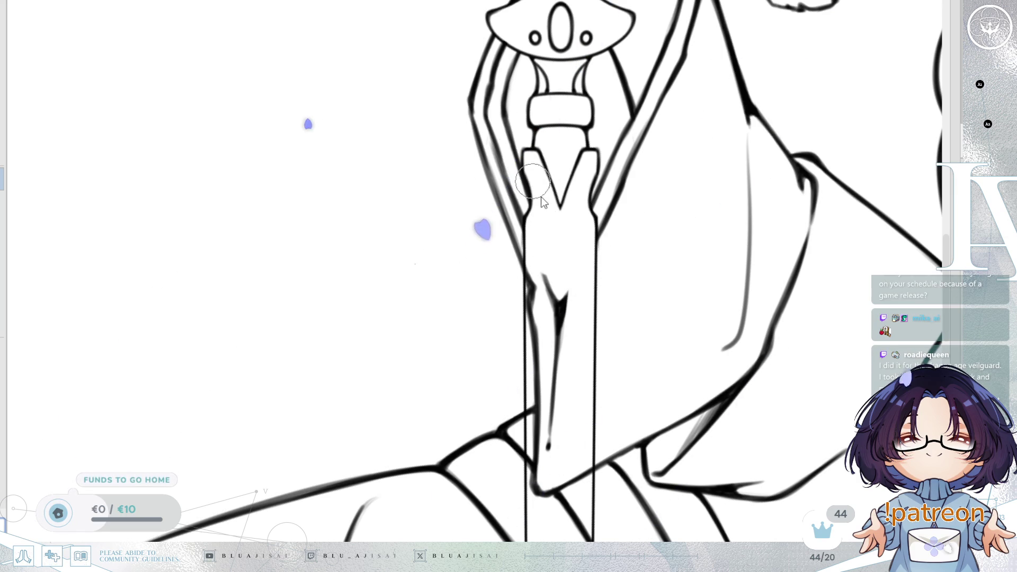
scroll(543, 231, "down", 10)
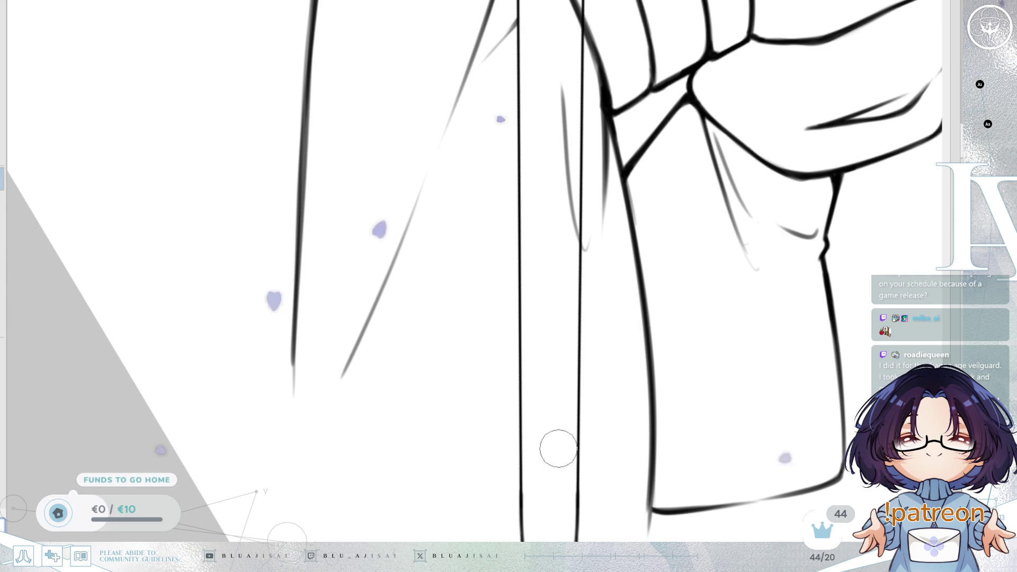
- Undo the stray stroke along the sword blade
scroll(605, 436, "up", 4)
scroll(605, 435, "up", 10)
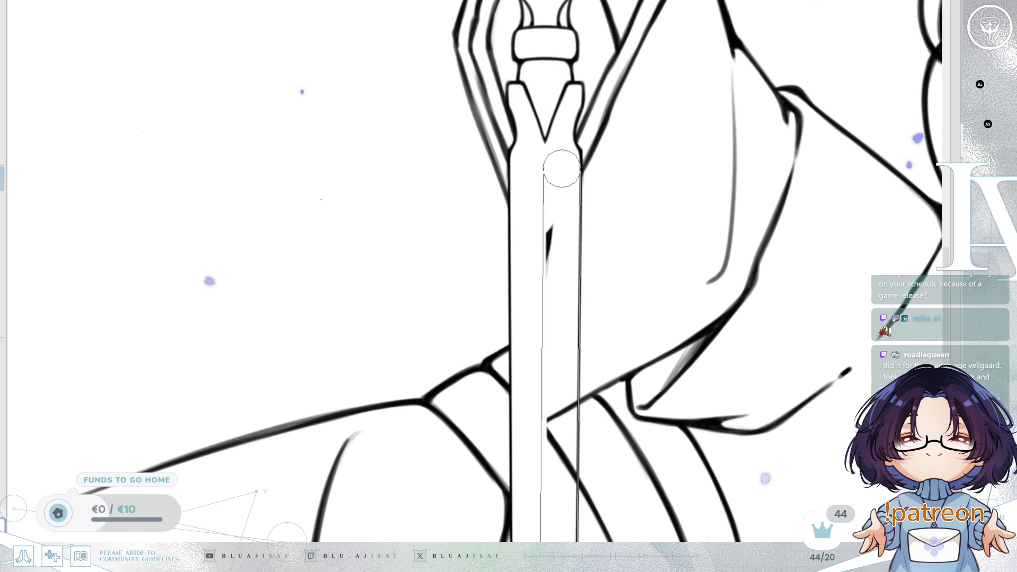
key("ctrl+z")
- Zoom out and undo again so the pink rough sketch shows under the sword
scroll(559, 177, "down", 10)
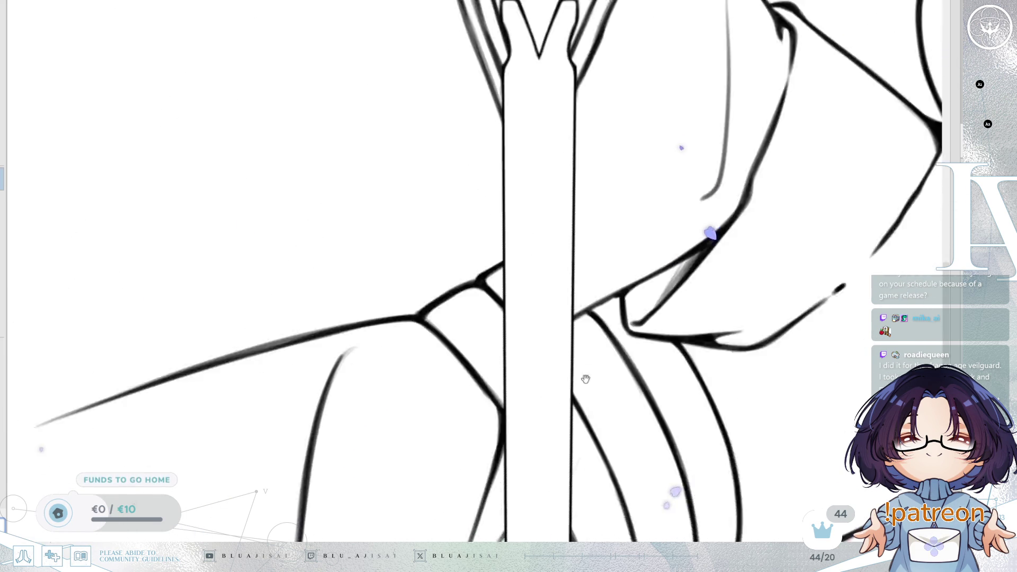
scroll(643, 293, "down", 5)
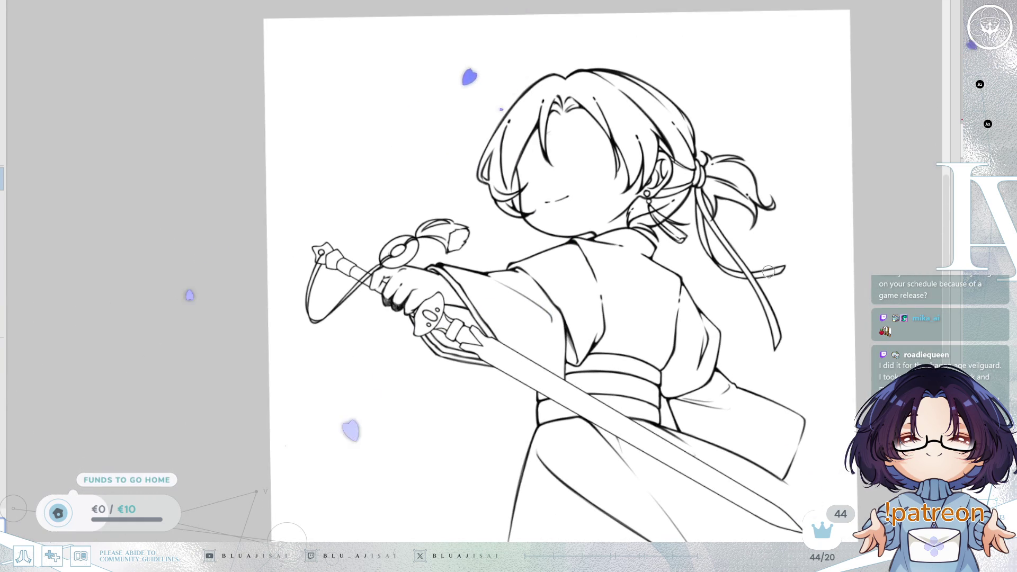
scroll(802, 256, "up", 3)
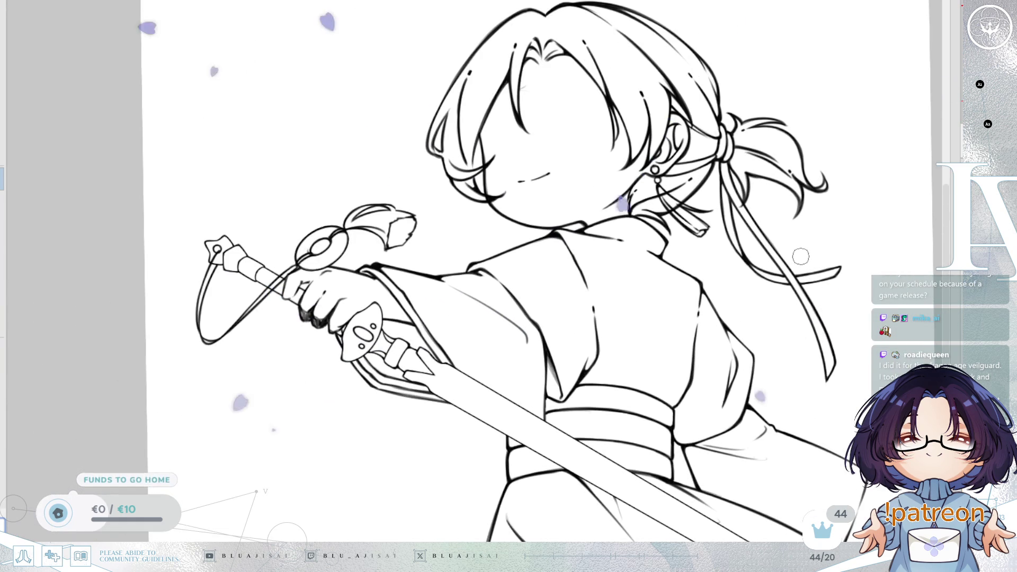
scroll(801, 257, "down", 3)
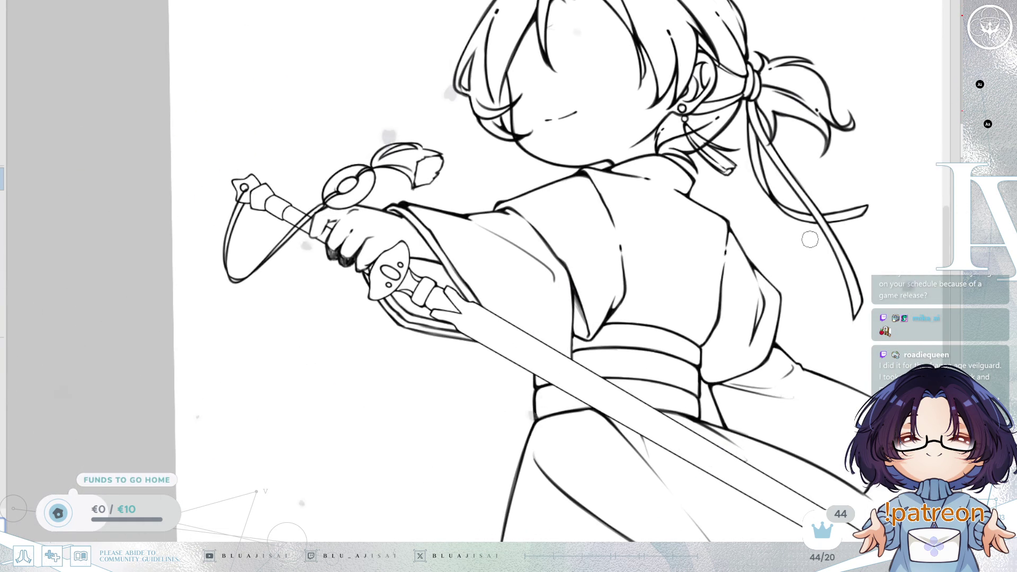
scroll(809, 243, "up", 3)
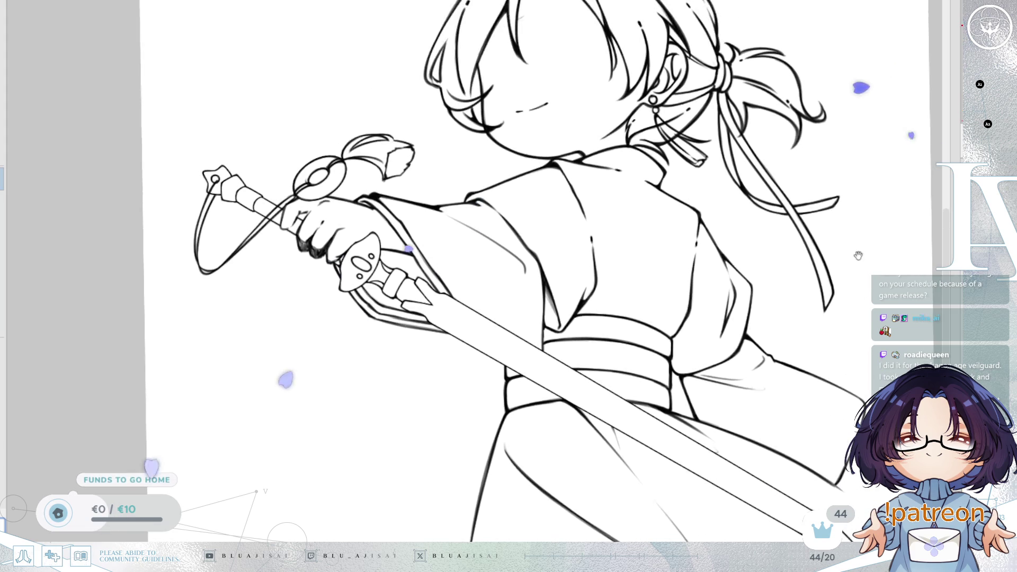
scroll(851, 281, "down", 3)
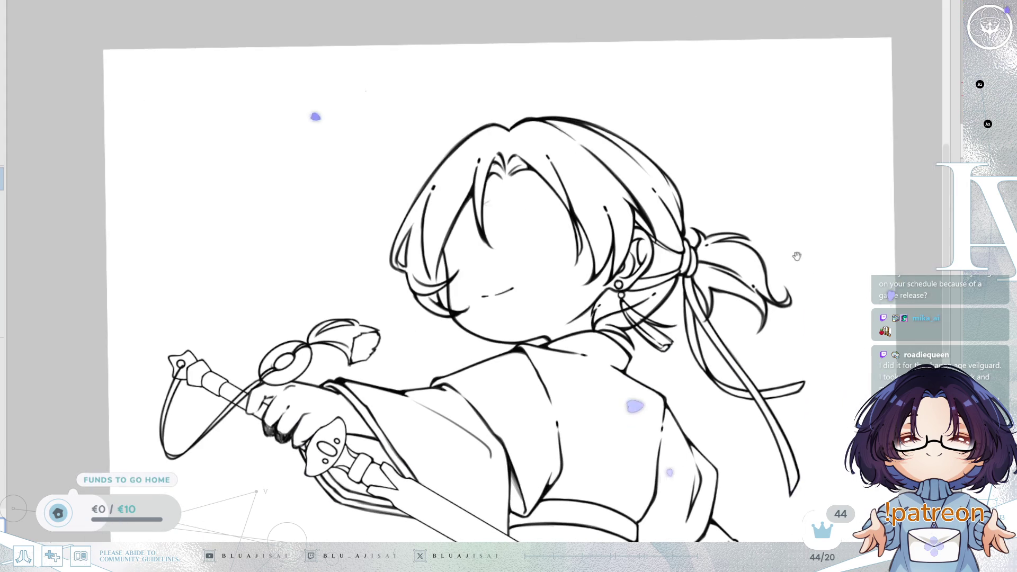
key("ctrl+z")
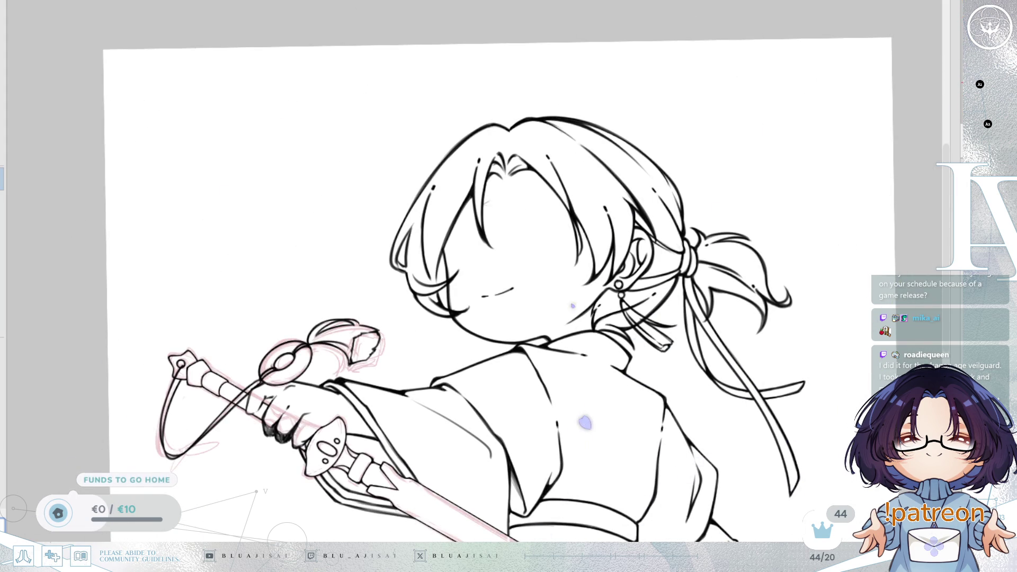
- Zoom in on the face and pan up to the top of the hair
scroll(558, 329, "up", 5)
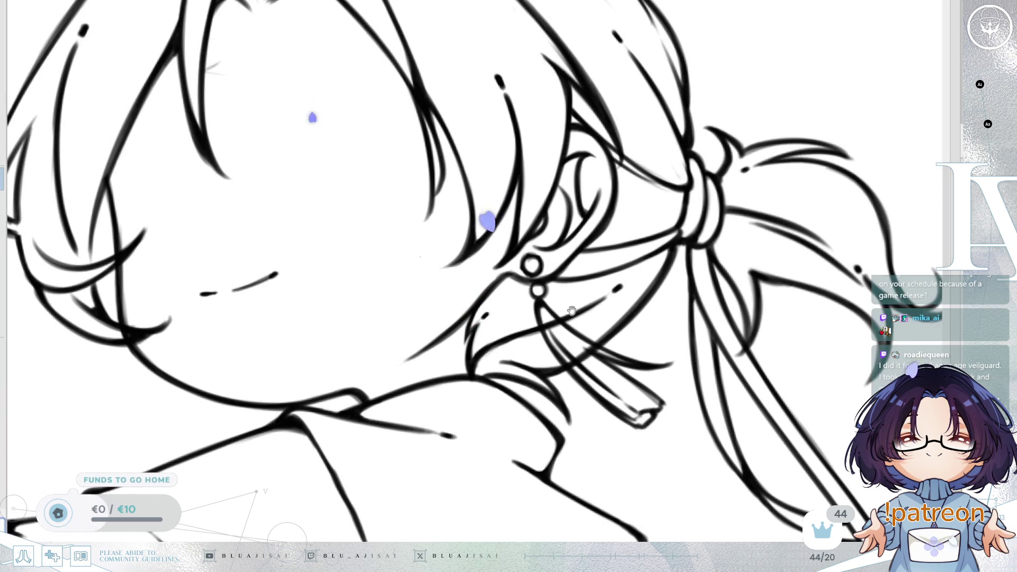
scroll(604, 296, "down", 3)
scroll(643, 266, "up", 3)
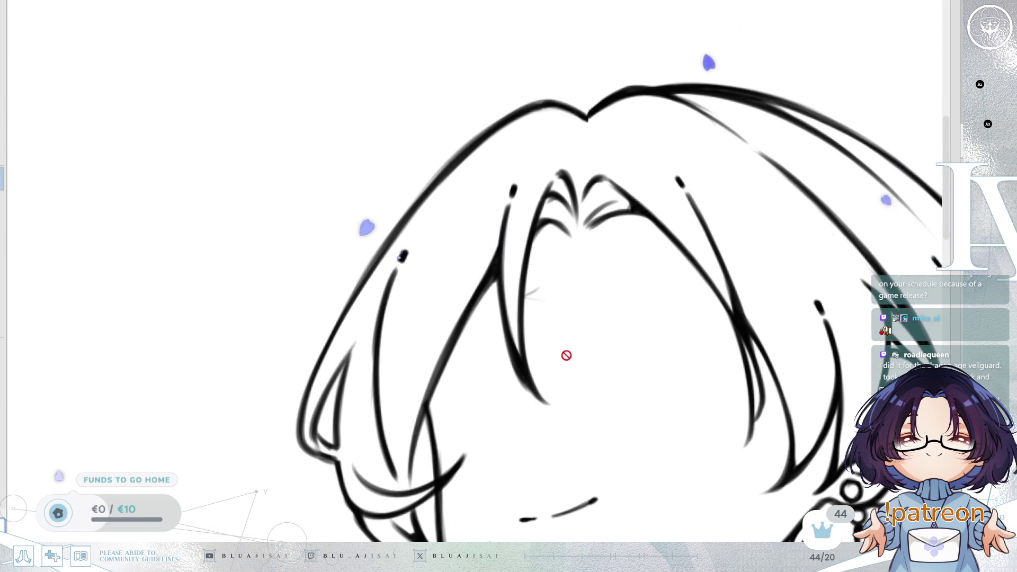
scroll(565, 355, "up", 2)
scroll(543, 351, "up", 1)
left_click_drag(597, 386, 526, 411)
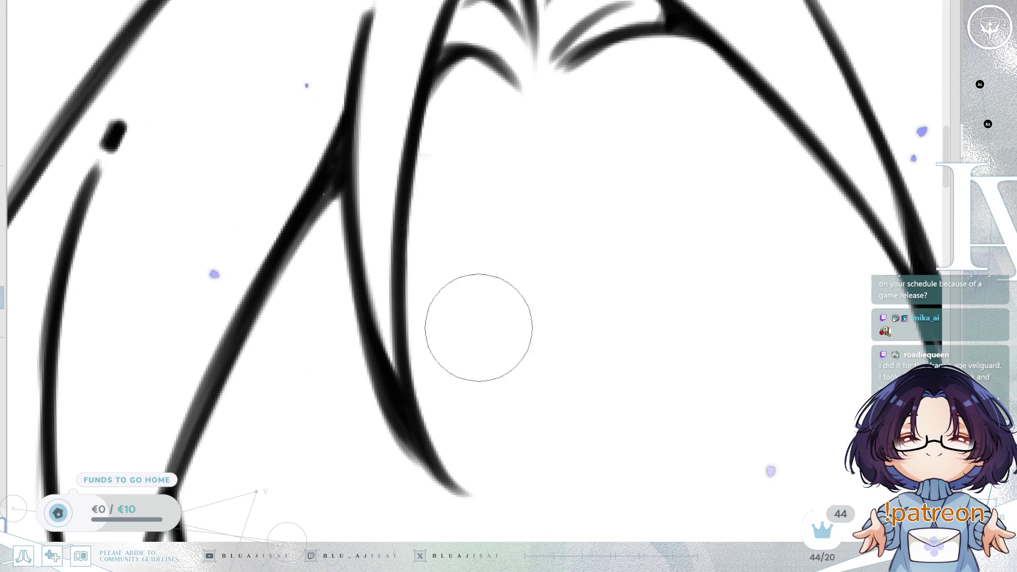
- Frame the head, ponytail and shoulders, then zoom back out toward the full figure
scroll(477, 324, "down", 5)
scroll(758, 288, "down", 3)
left_click_drag(758, 288, 686, 234)
scroll(686, 234, "up", 2)
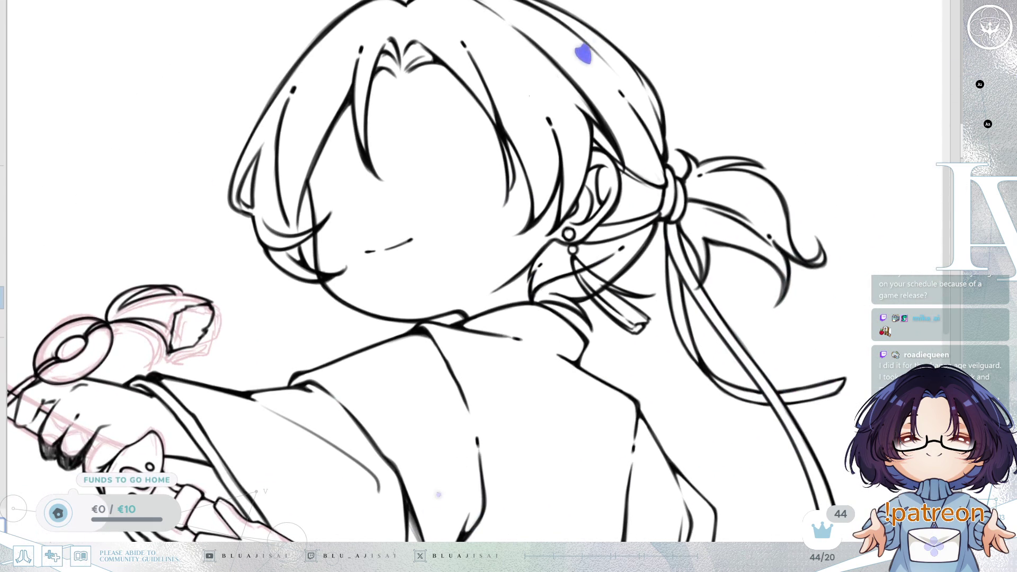
scroll(450, 267, "up", 3)
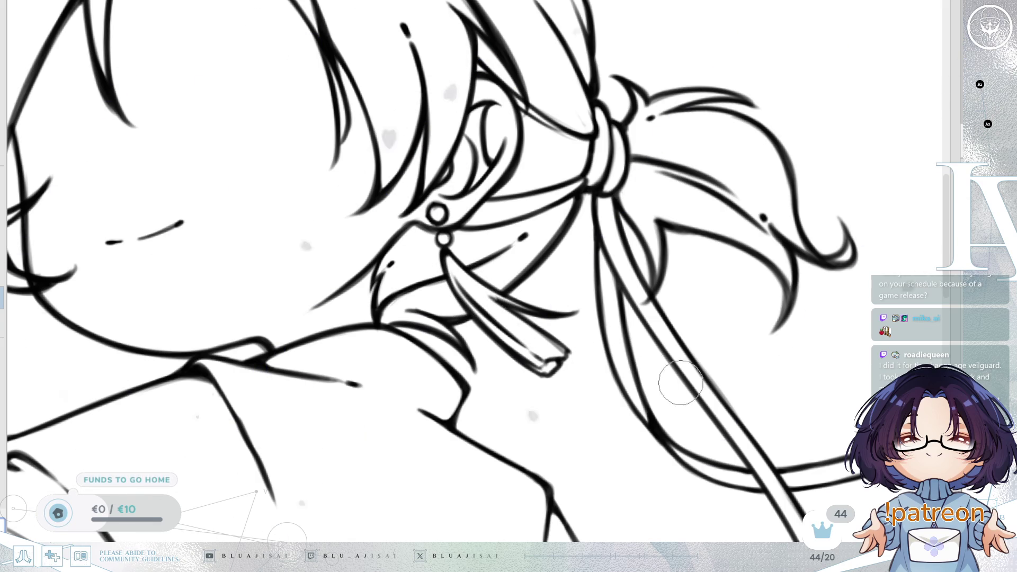
scroll(681, 382, "down", 5)
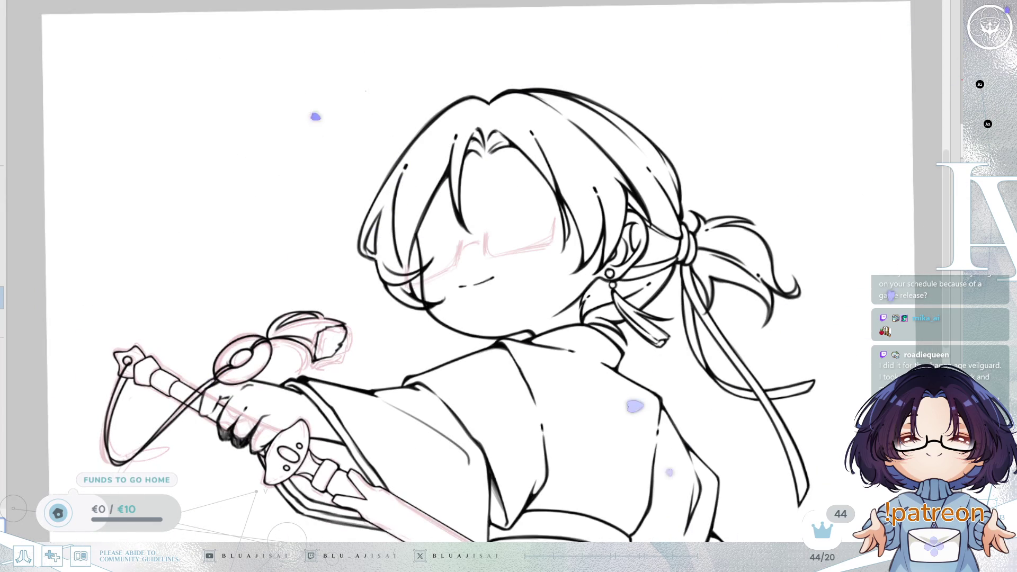
- Redo and undo until the full pink sketch shows, then zoom out over the canvas
key("ctrl+y")
key("ctrl+z")
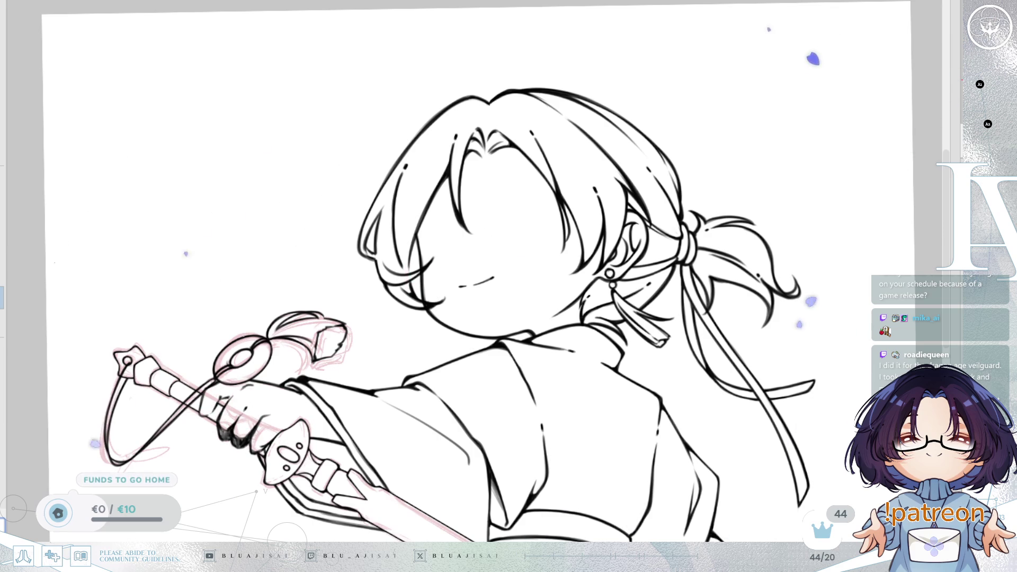
key("ctrl+z")
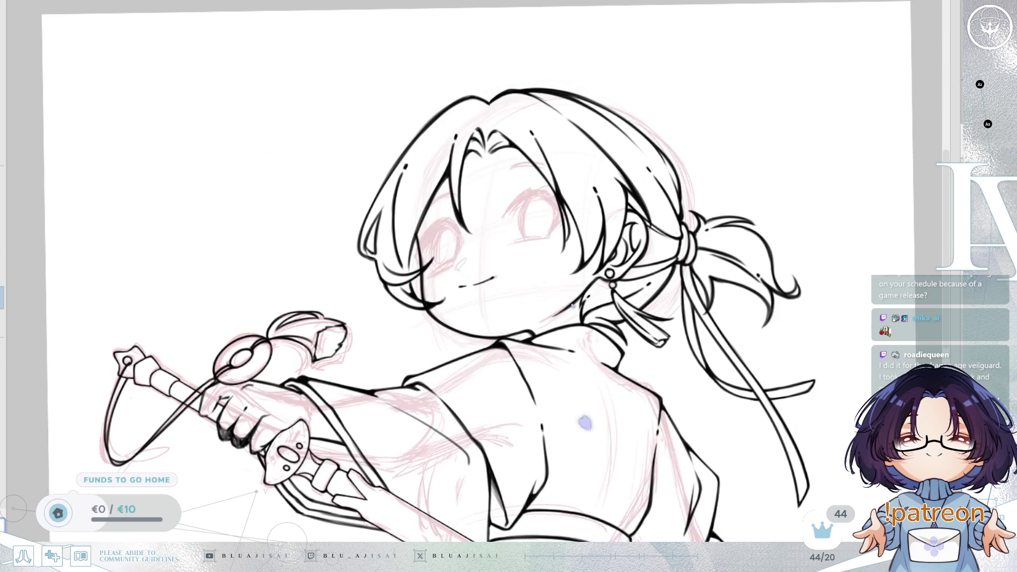
scroll(740, 473, "down", 5)
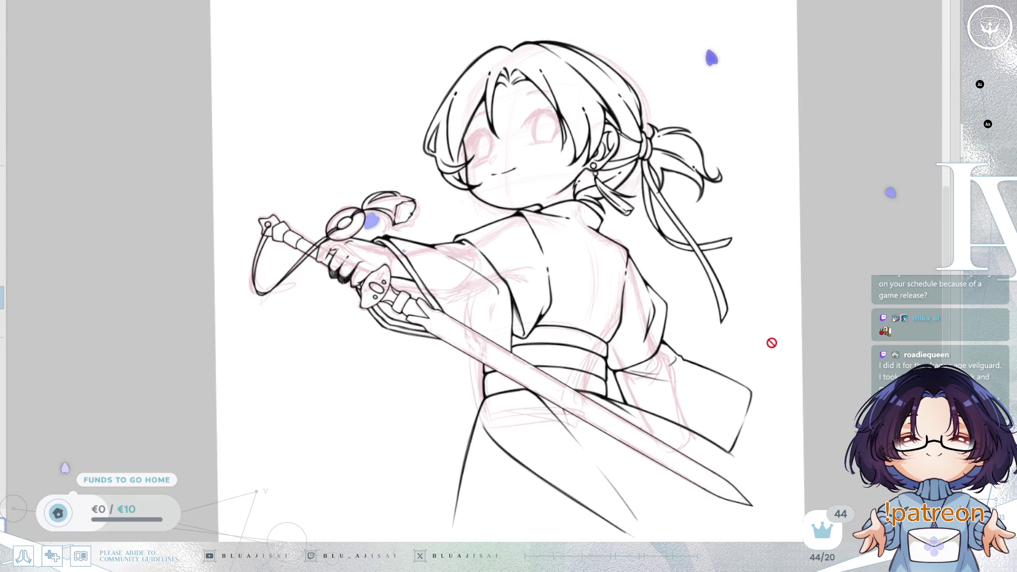
scroll(636, 403, "right", 3)
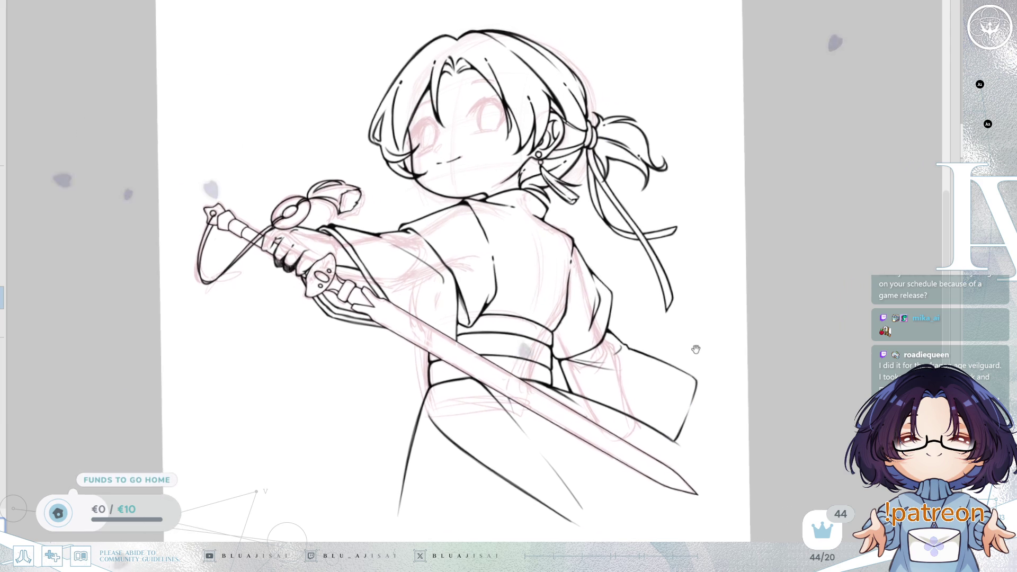
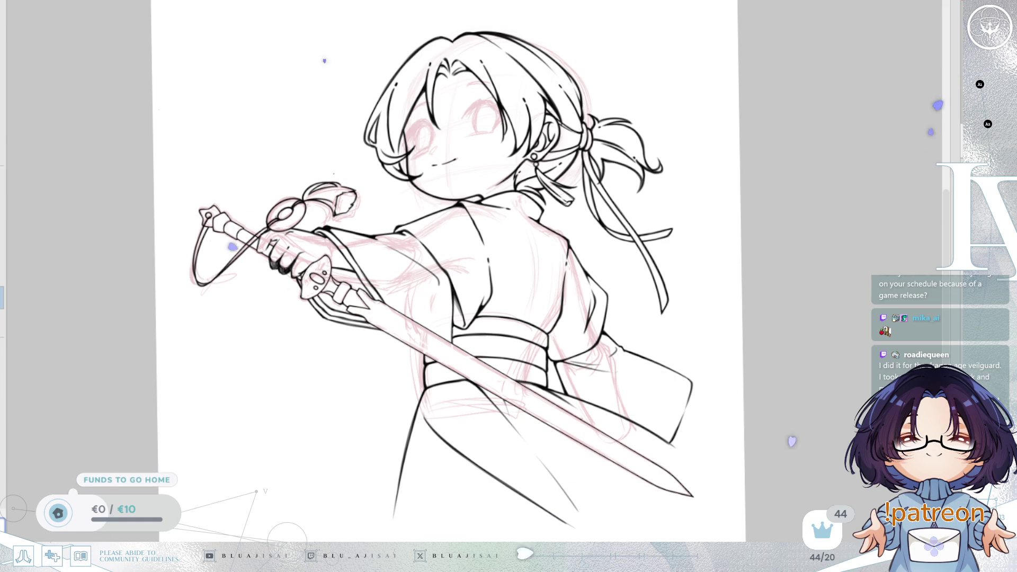
- Zoom in close on the girl's face
scroll(840, 320, "up", 3)
mouse_move(816, 61)
left_mouse_down()
mouse_move(839, 220)
mouse_move(839, 321)
left_mouse_up()
scroll(840, 321, "up", 2)
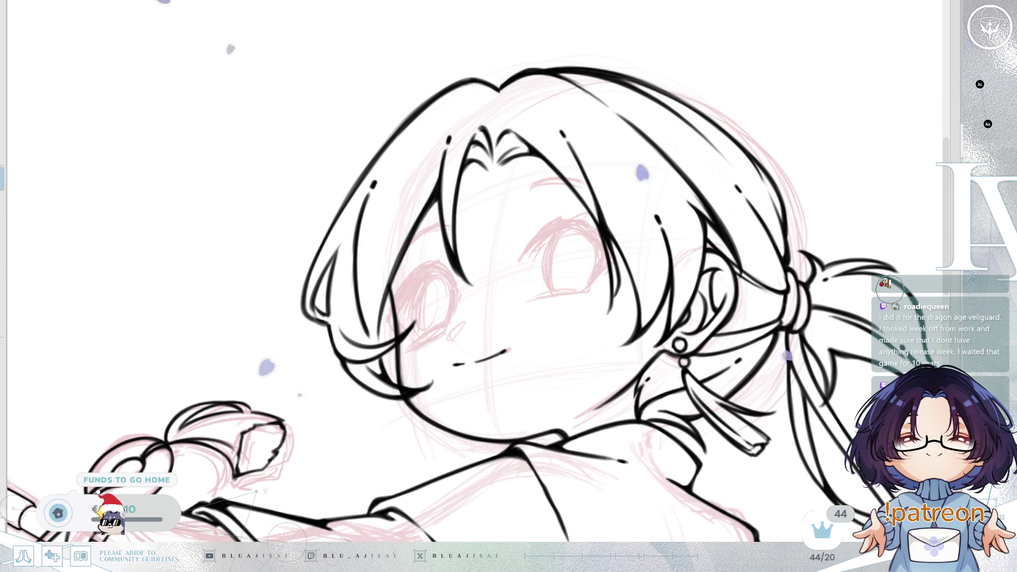
scroll(475, 300, "up", 5)
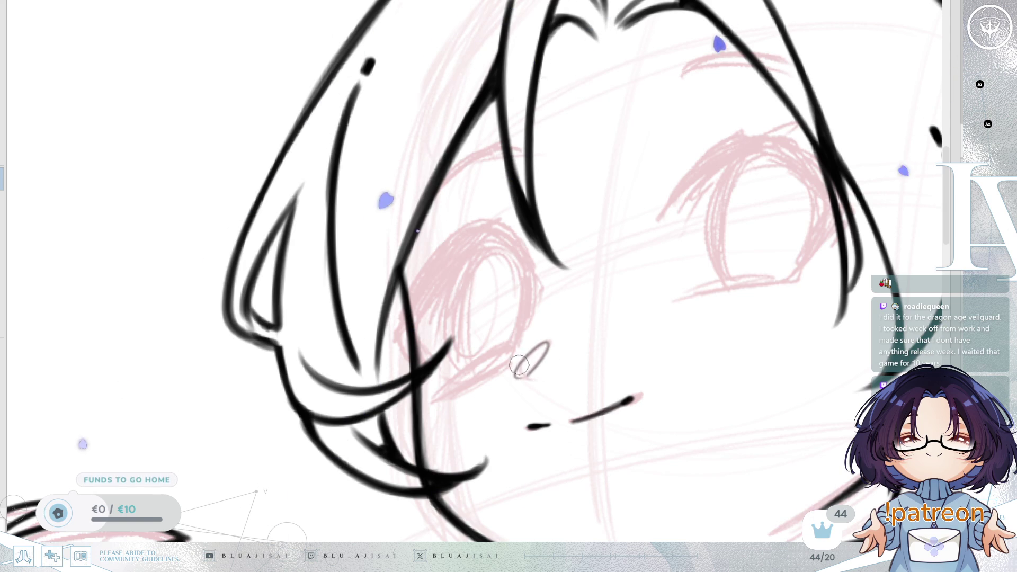
scroll(672, 308, "down", 3)
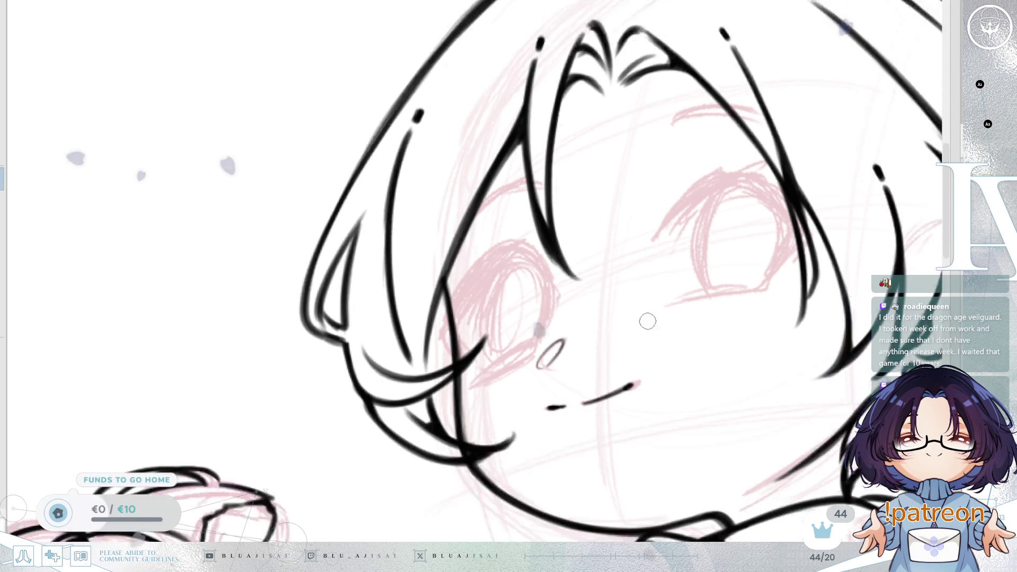
- Mirror the canvas to check the face, then fade the lineart to reveal the pink sketch
key("h")
mouse_move(610, 371)
left_mouse_down()
mouse_move(662, 326)
mouse_move(793, 310)
mouse_move(840, 348)
left_mouse_up()
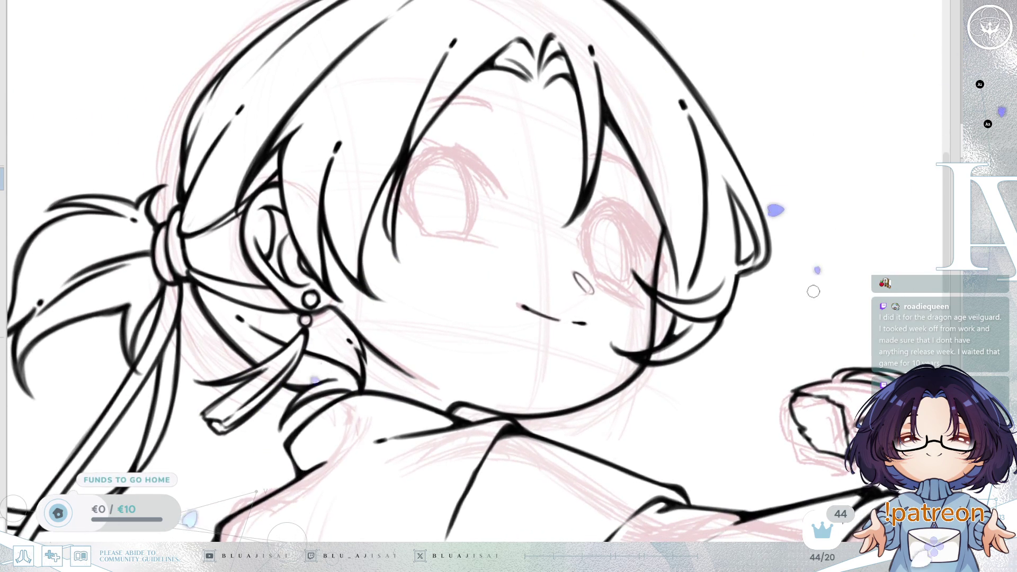
key("h")
key("h")
key("h")
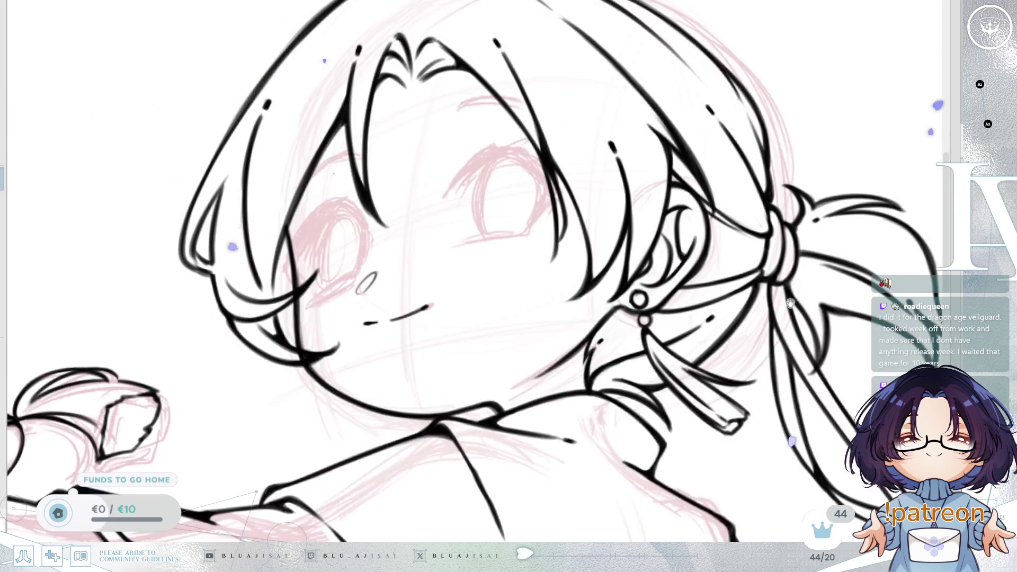
key("1")
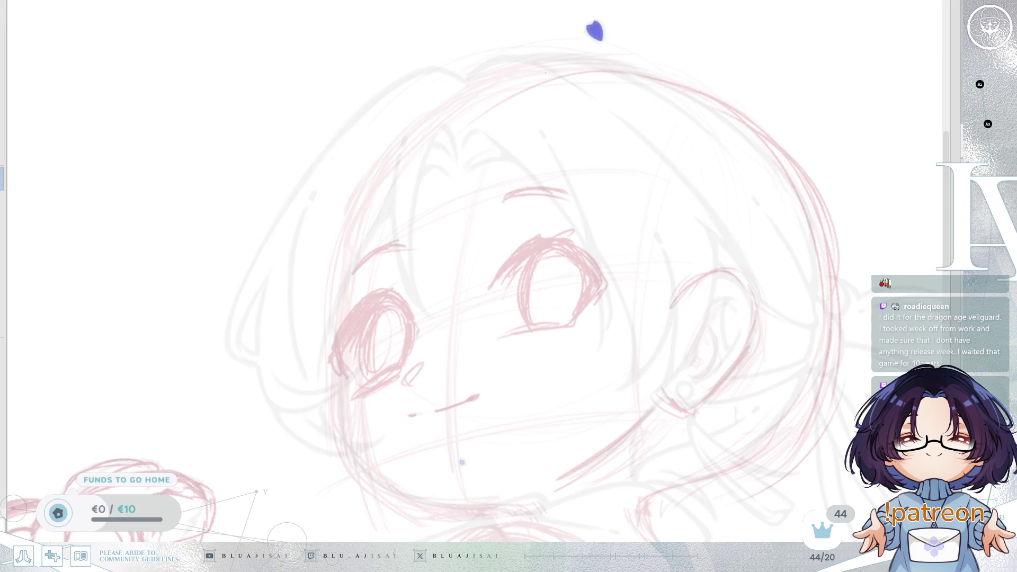
- Show the lineart layer faintly and zoom in on the eye
key("1")
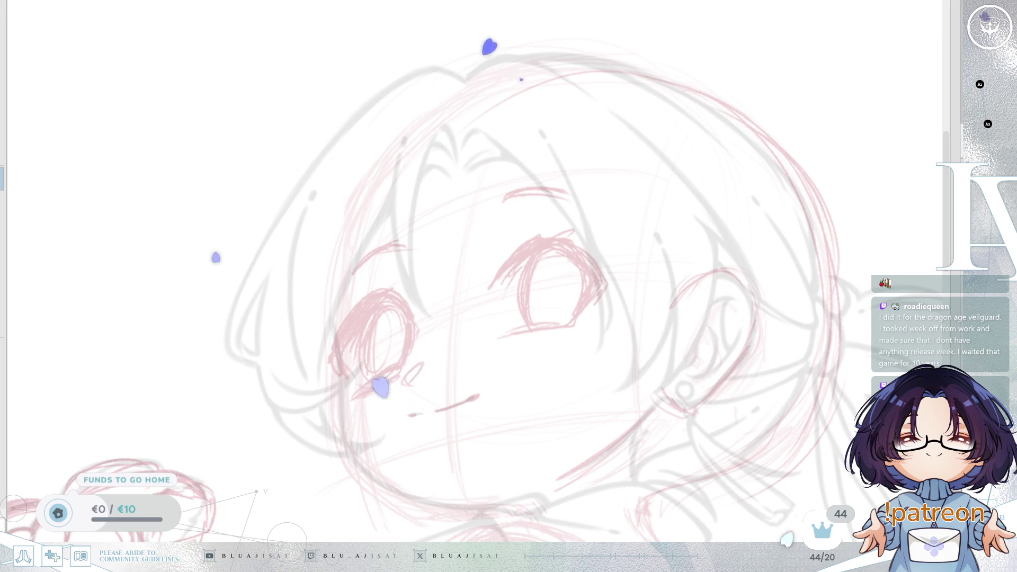
mouse_move(681, 359)
left_mouse_down()
mouse_move(716, 369)
mouse_move(731, 327)
mouse_move(642, 244)
left_mouse_up()
mouse_move(563, 358)
left_mouse_down()
mouse_move(656, 288)
mouse_move(595, 213)
mouse_move(545, 281)
left_mouse_up()
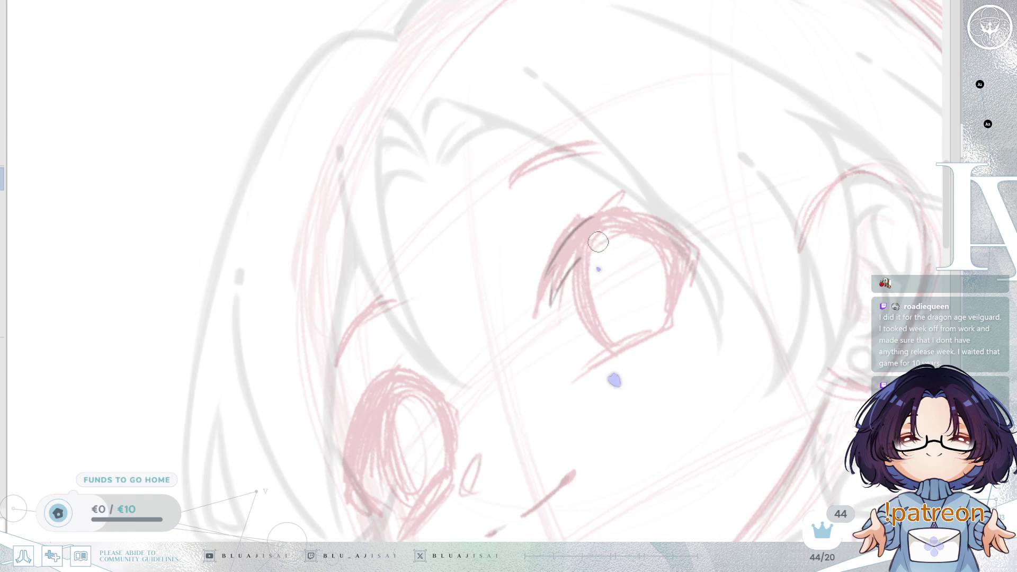
scroll(513, 302, "down", 3)
scroll(677, 252, "up", 2)
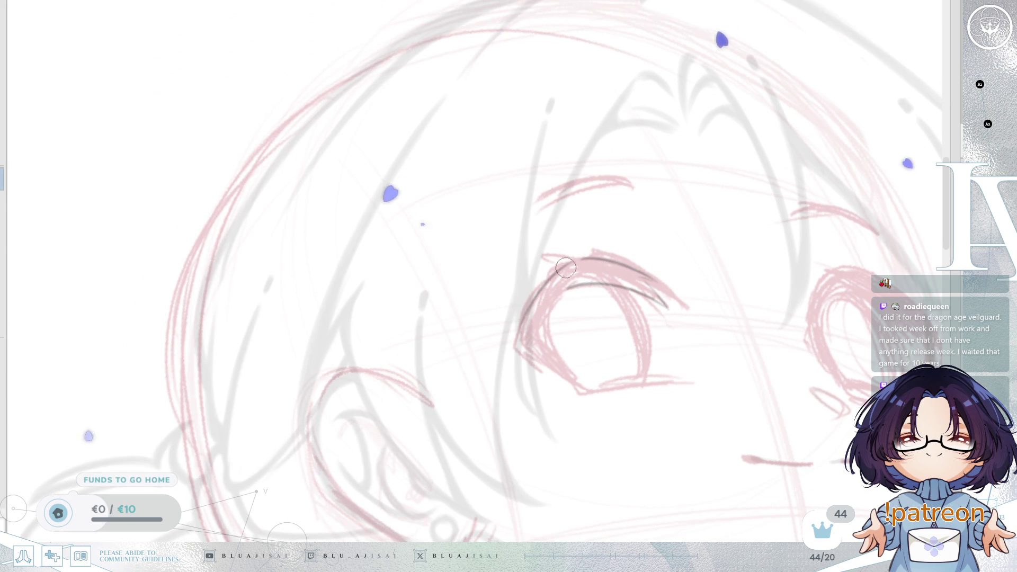
- Ink the eye's upper eyelid line, checking it with mirrored and rotated views
left_click_drag(522, 320, 504, 348)
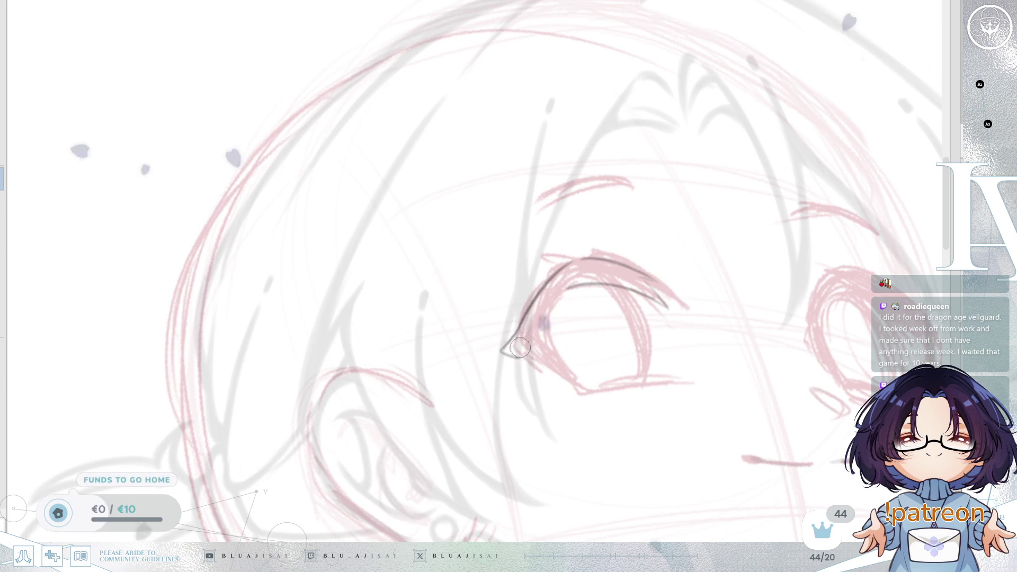
mouse_move(643, 337)
left_mouse_down()
mouse_move(697, 270)
mouse_move(731, 291)
mouse_move(658, 307)
mouse_move(712, 294)
mouse_move(718, 278)
left_mouse_up()
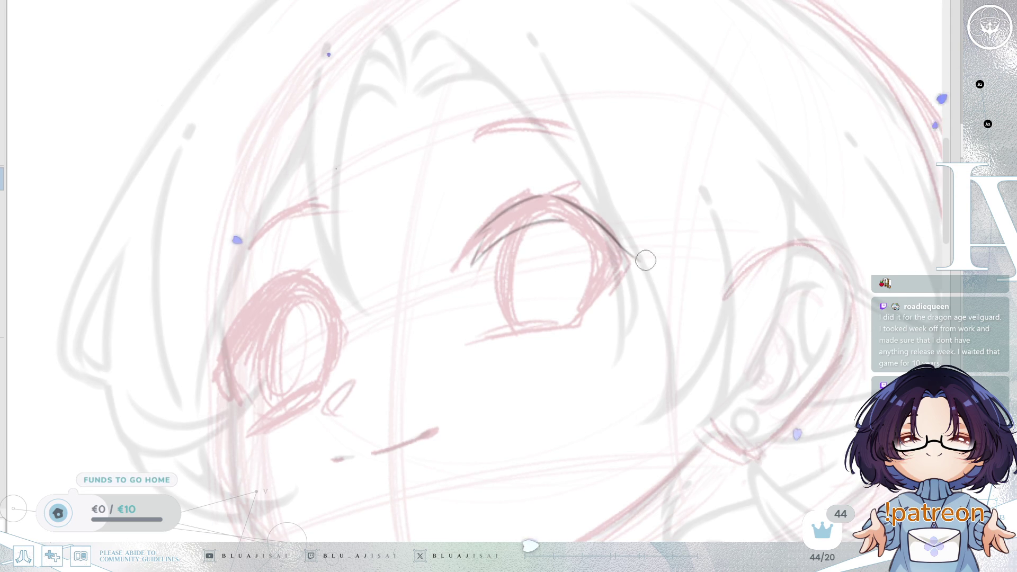
key("h")
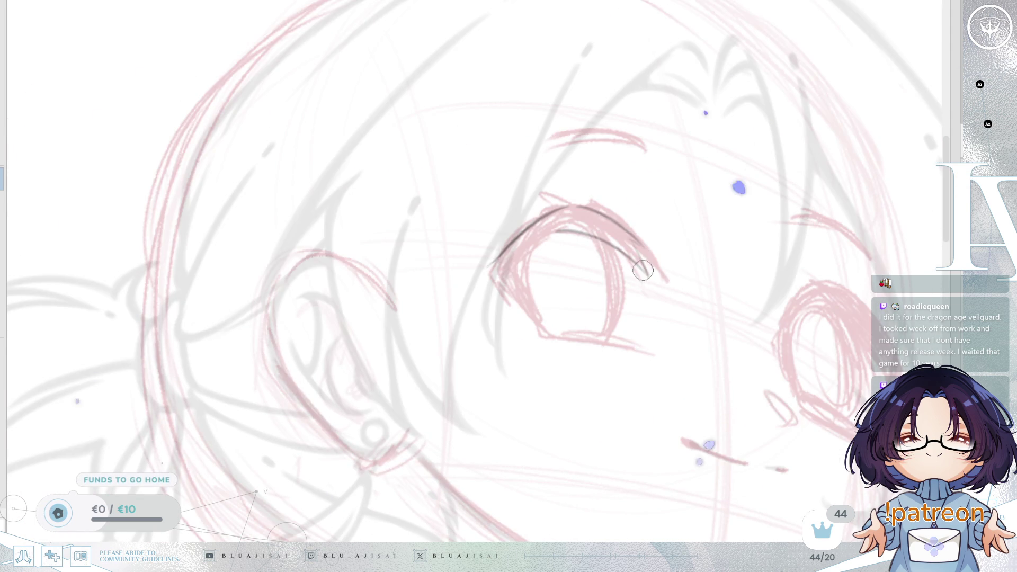
left_click_drag(497, 252, 581, 297)
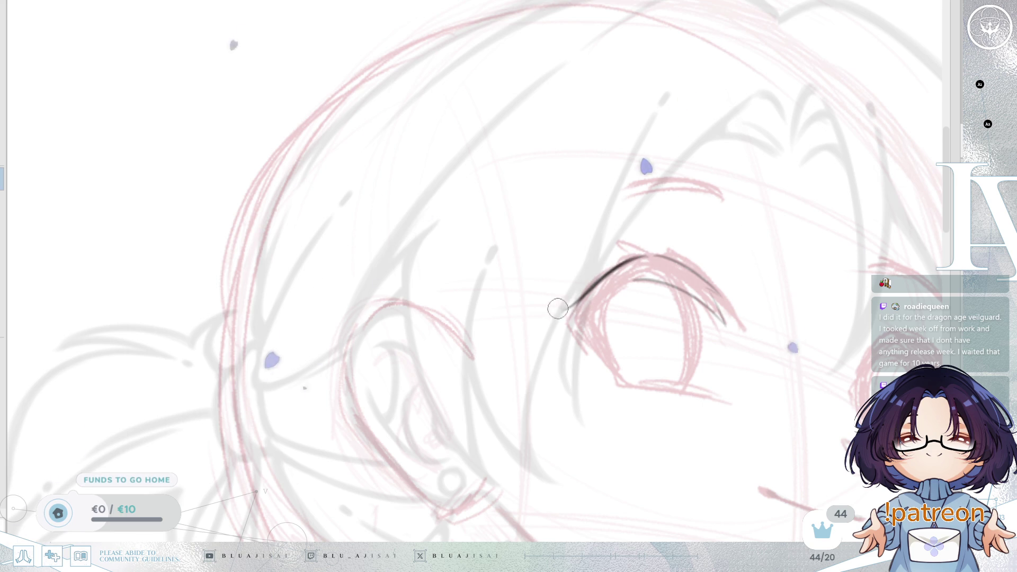
key("h")
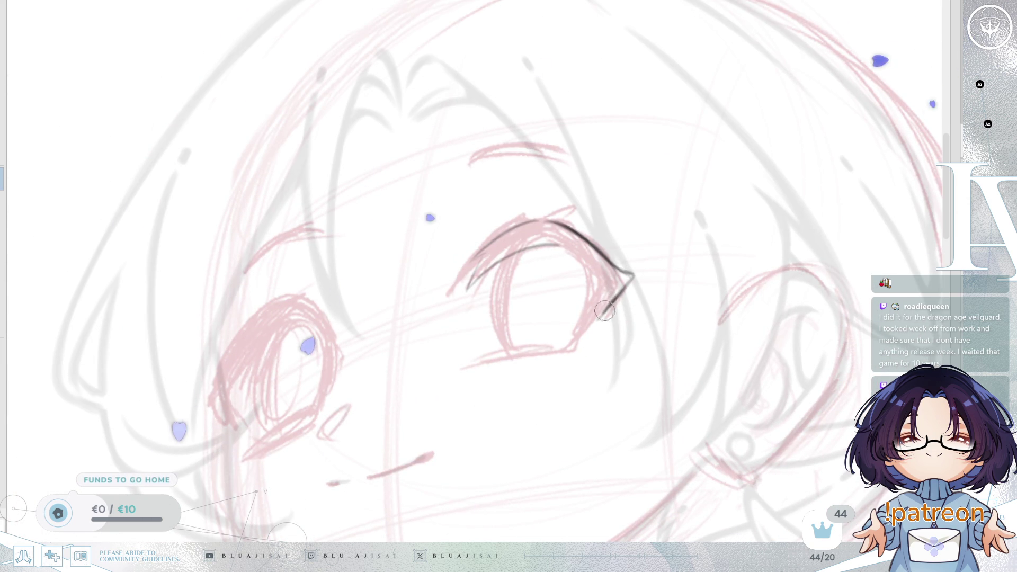
key("h")
left_click_drag(516, 294, 691, 284)
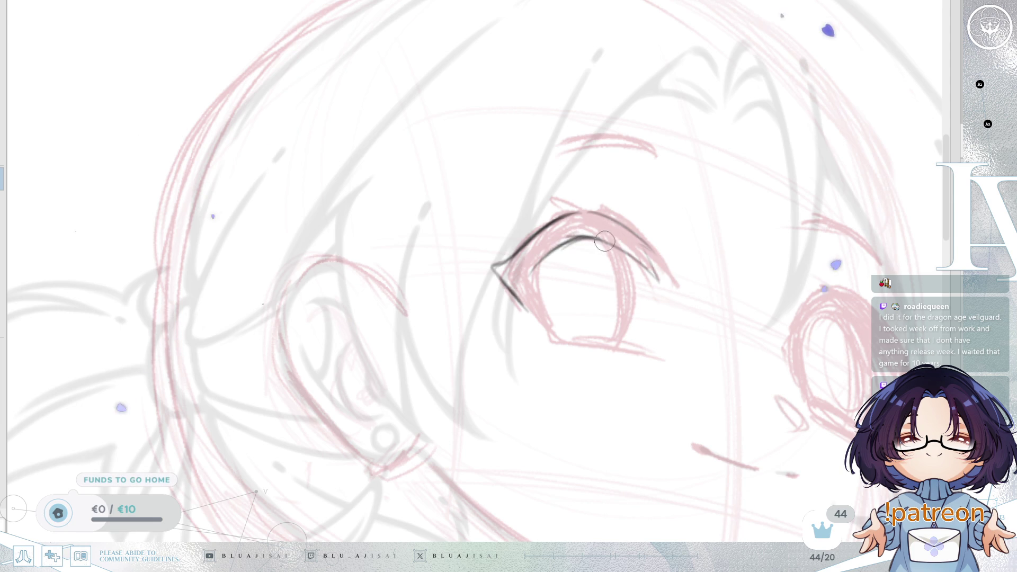
key("6")
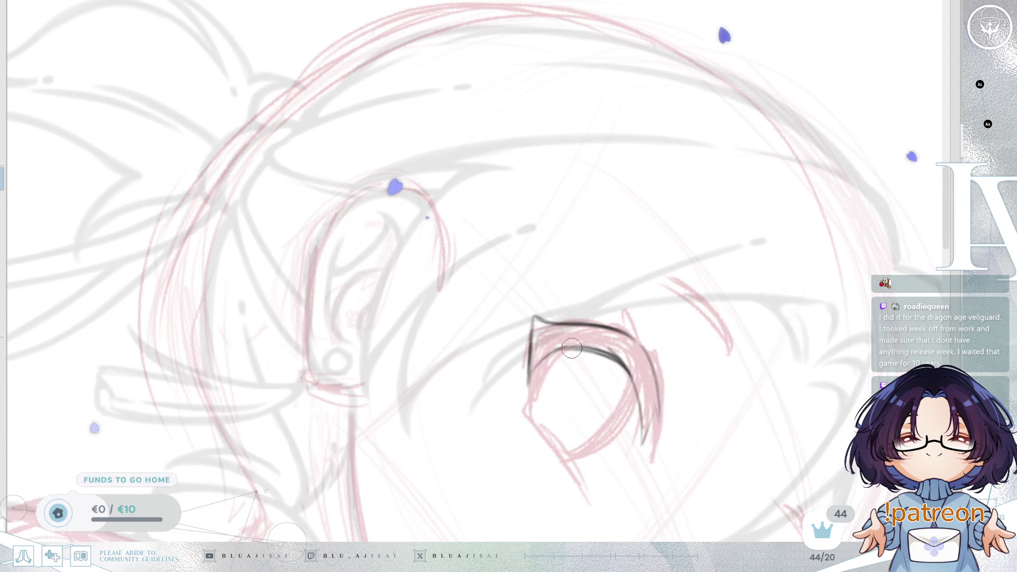
key("6")
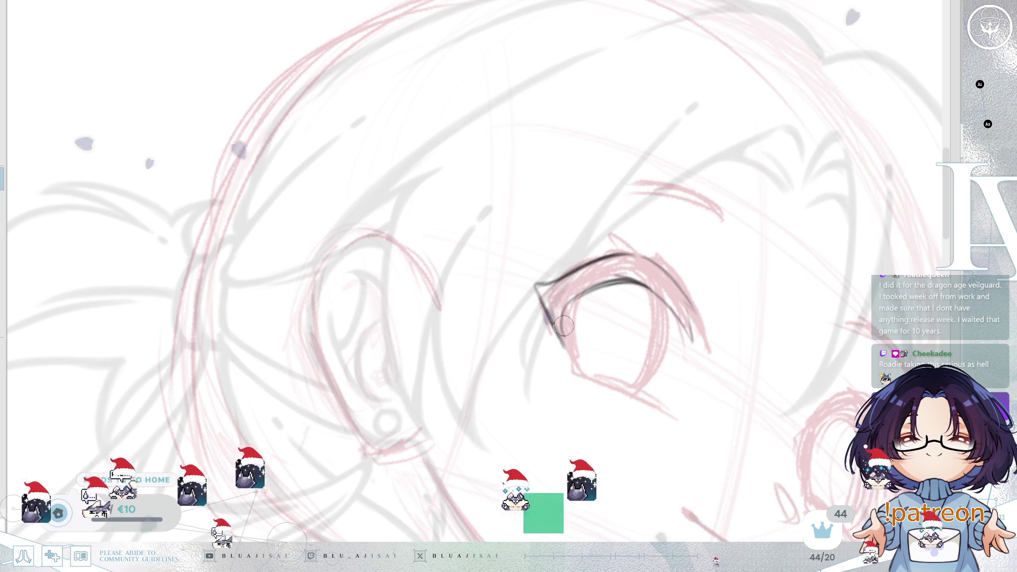
key("6")
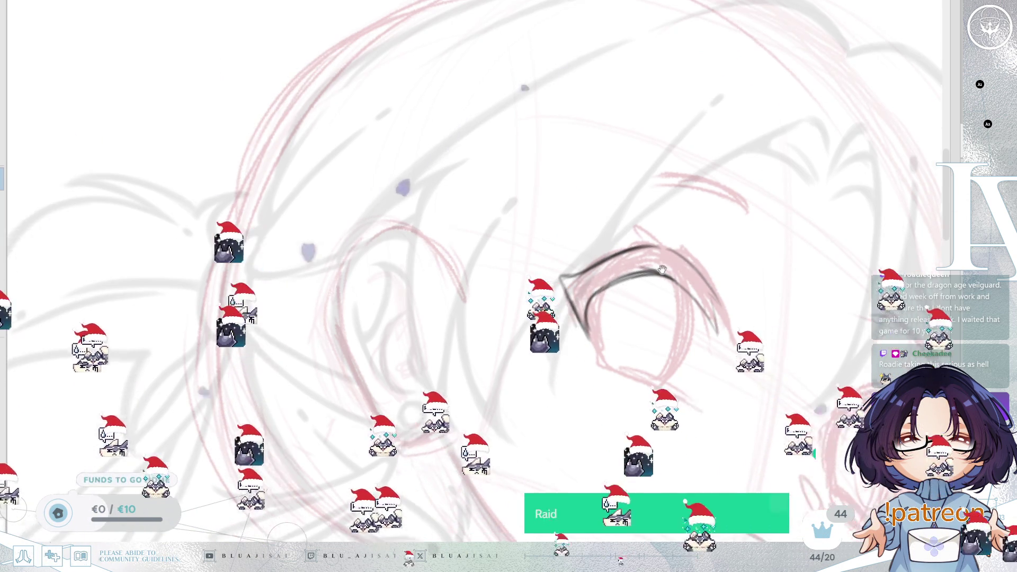
mouse_move(619, 286)
left_mouse_down()
mouse_move(768, 238)
mouse_move(770, 178)
mouse_move(685, 273)
left_mouse_up()
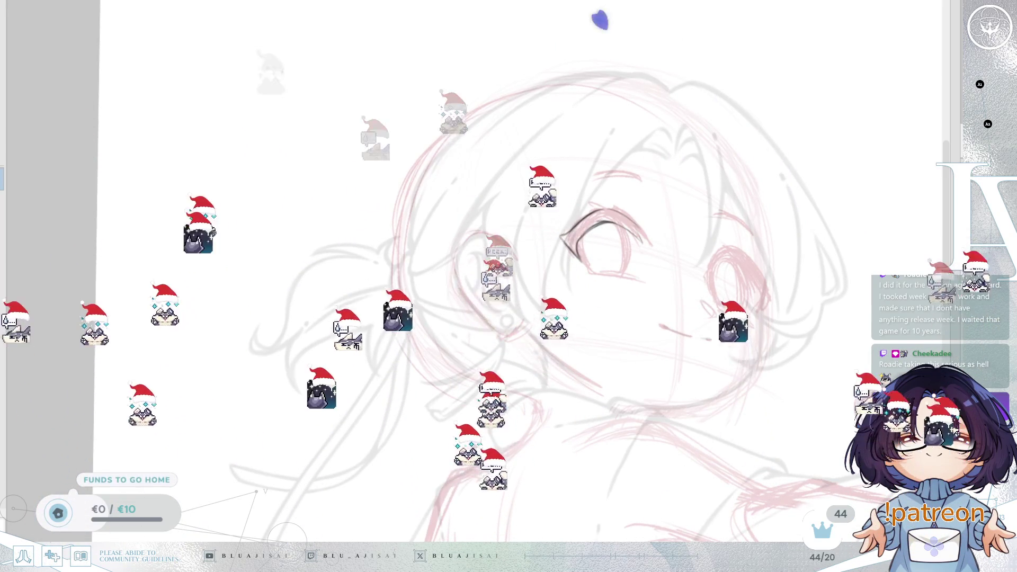
key("ctrl+z")
key("h")
key("ctrl+0")
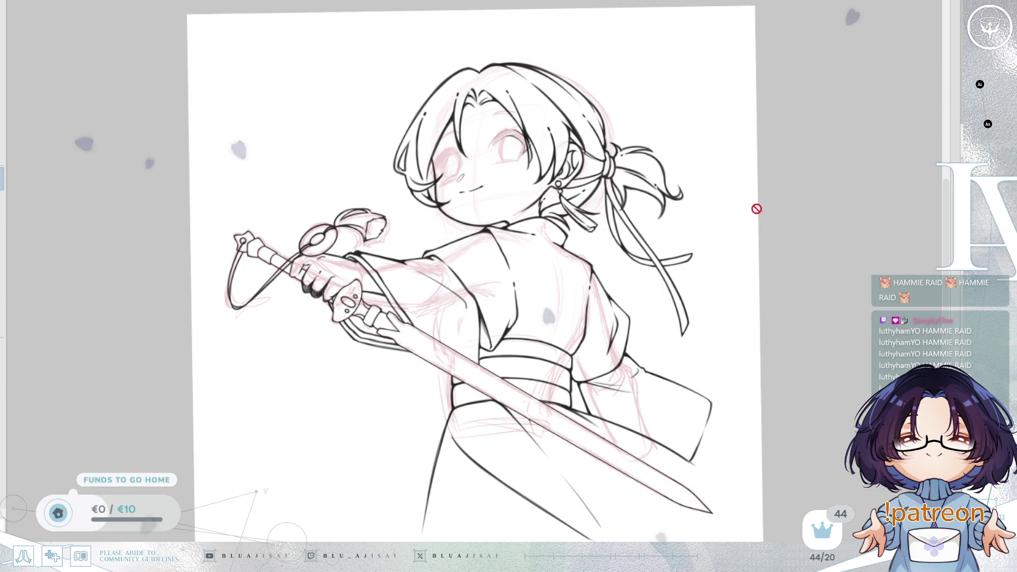
scroll(702, 377, "up", 3)
left_click_drag(701, 377, 738, 414)
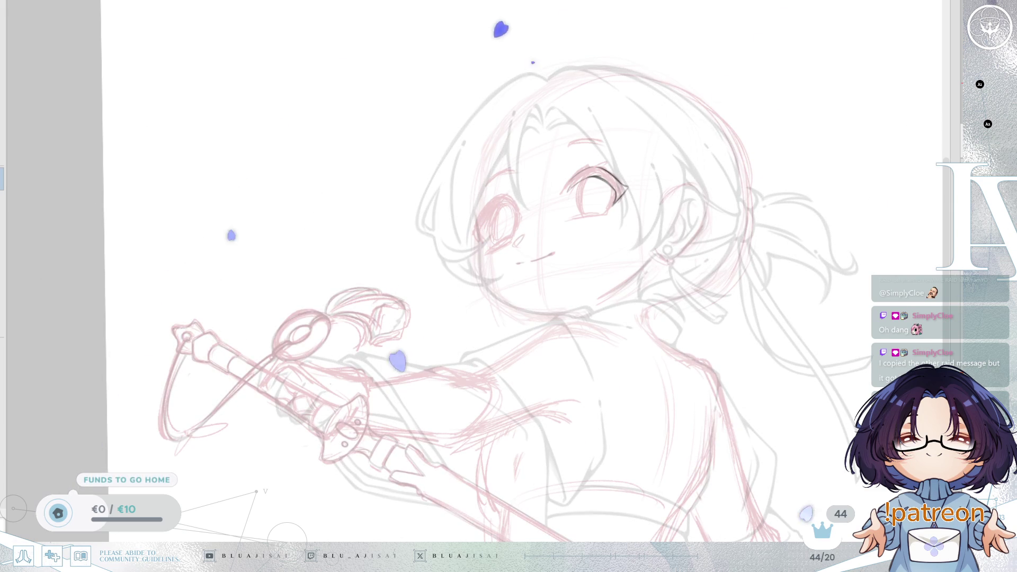
- Zoom in and rotate the canvas to angle the eye for inking
scroll(733, 399, "up", 5)
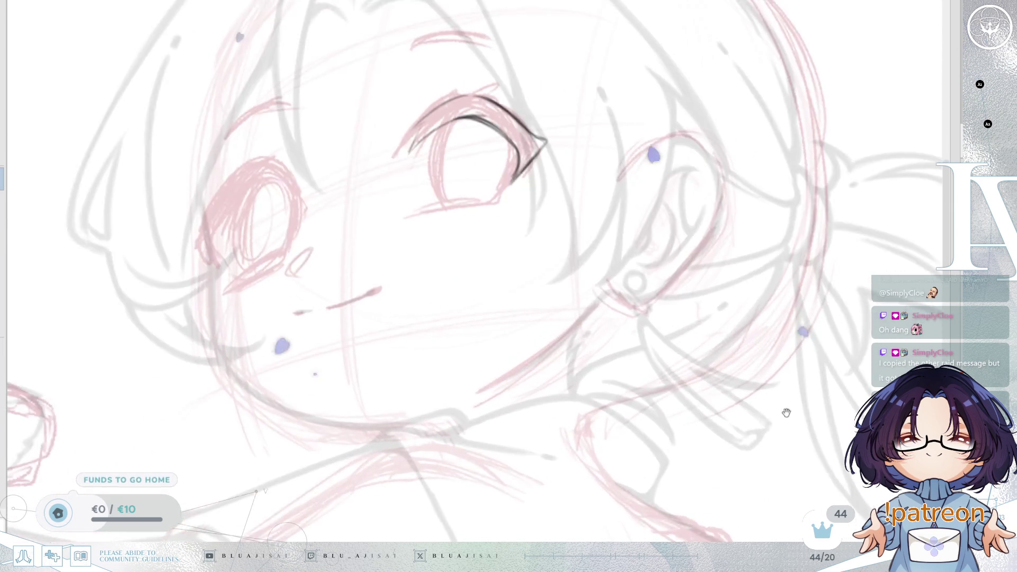
scroll(755, 441, "up", 3)
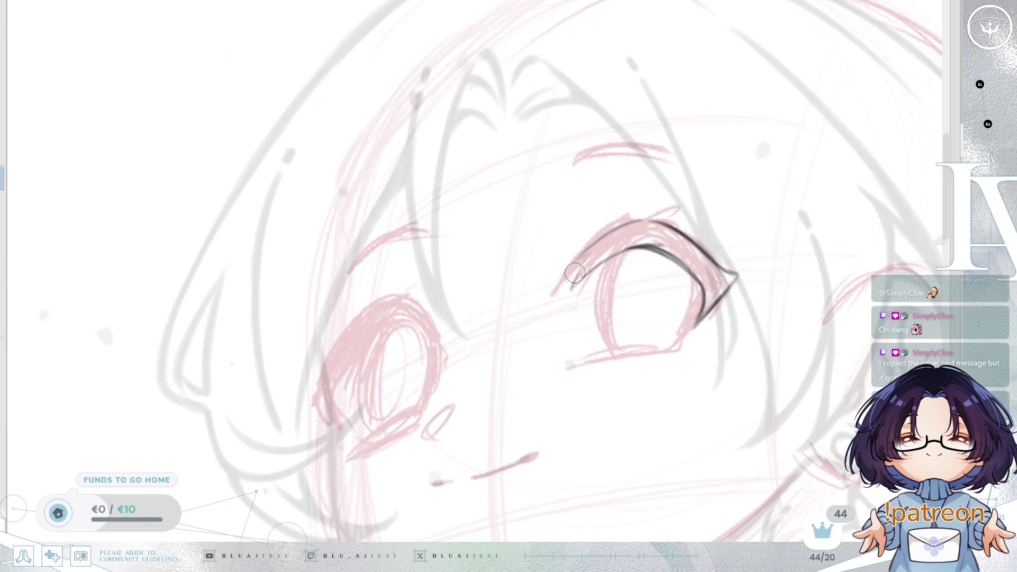
scroll(575, 273, "up", 2)
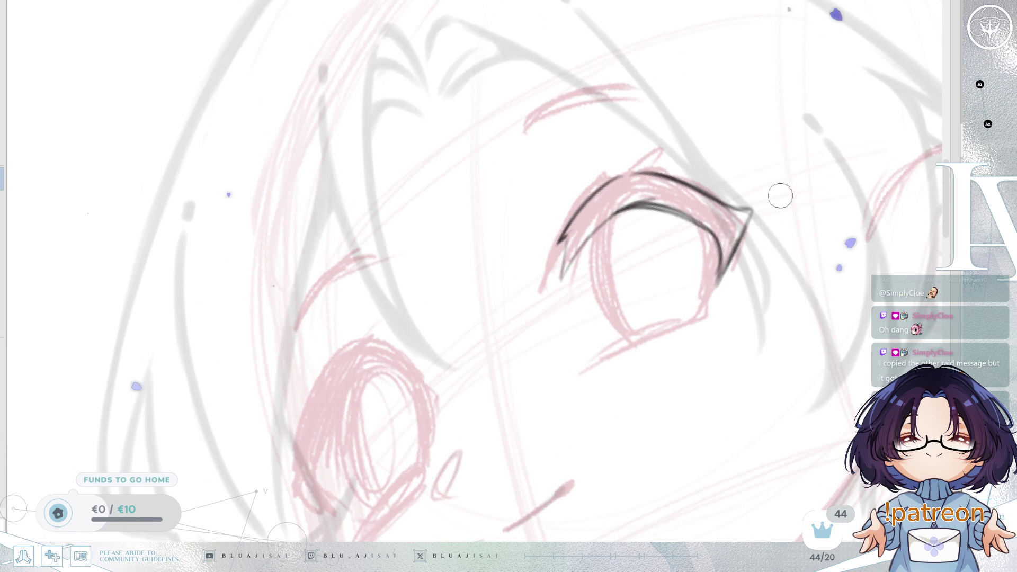
left_click_drag(716, 258, 720, 275)
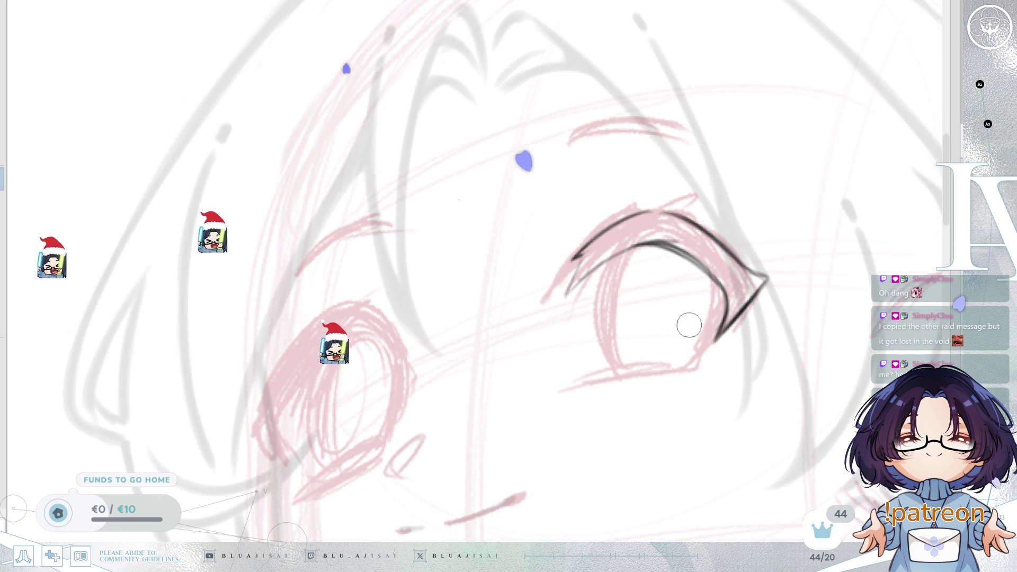
mouse_move(664, 379)
left_mouse_down()
mouse_move(620, 334)
mouse_move(700, 266)
left_mouse_up()
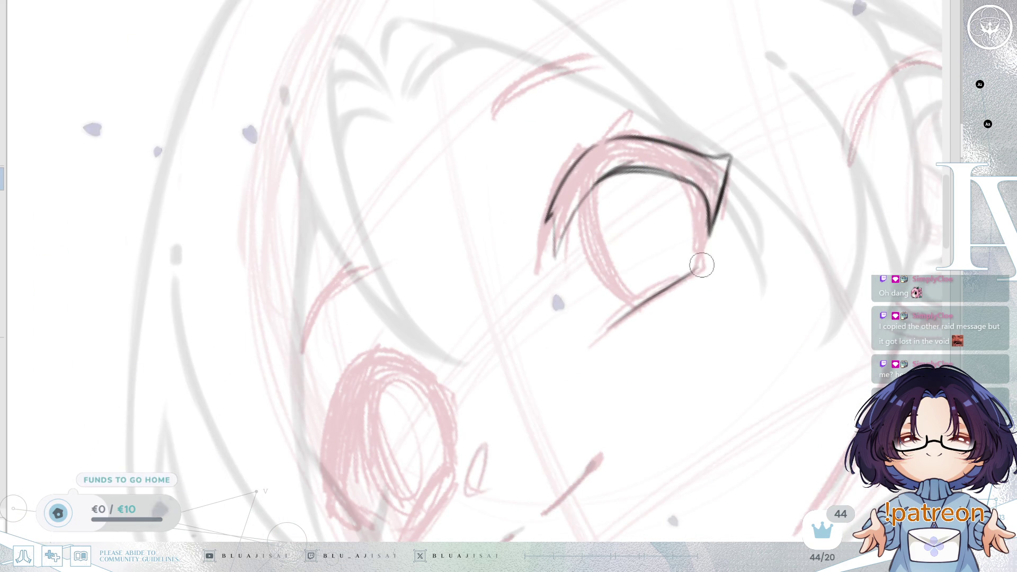
- Extend the eye's outer line down toward the lower lid, checking it mirrored
left_click_drag(624, 320, 703, 256)
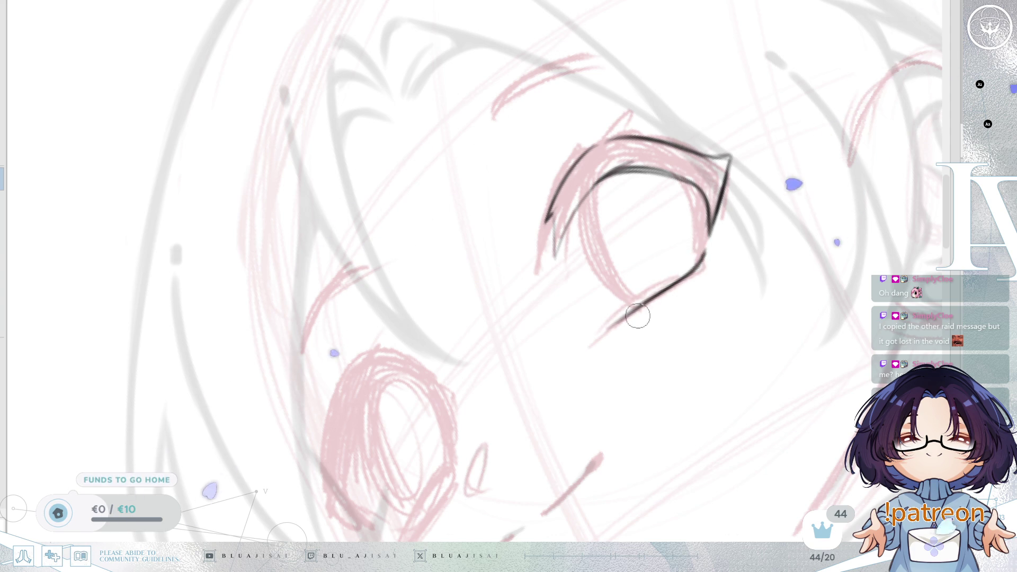
key("h")
left_click_drag(540, 405, 749, 363)
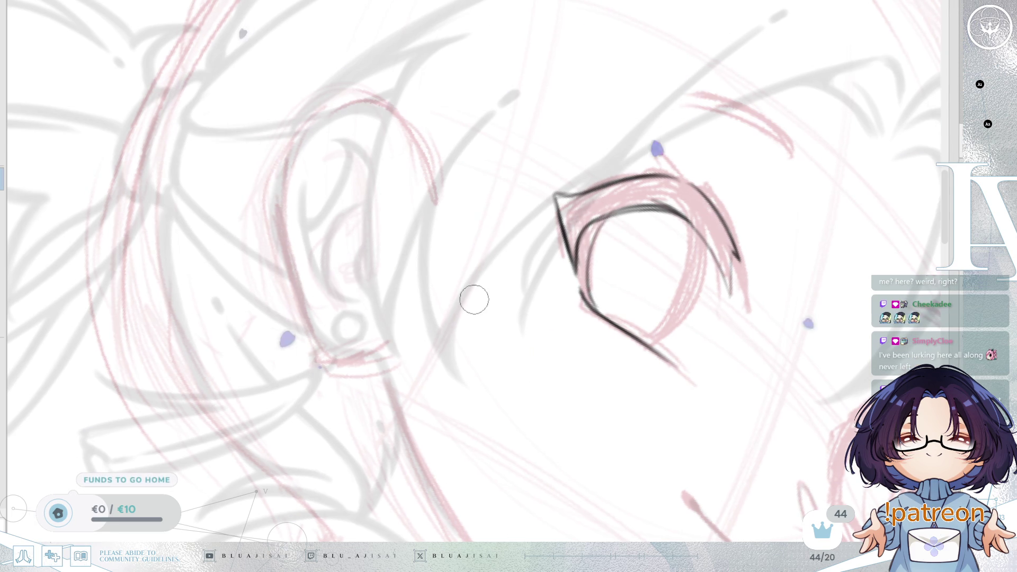
mouse_move(851, 404)
left_mouse_down()
mouse_move(823, 365)
mouse_move(805, 368)
mouse_move(803, 354)
mouse_move(789, 368)
mouse_move(775, 326)
mouse_move(791, 368)
left_mouse_up()
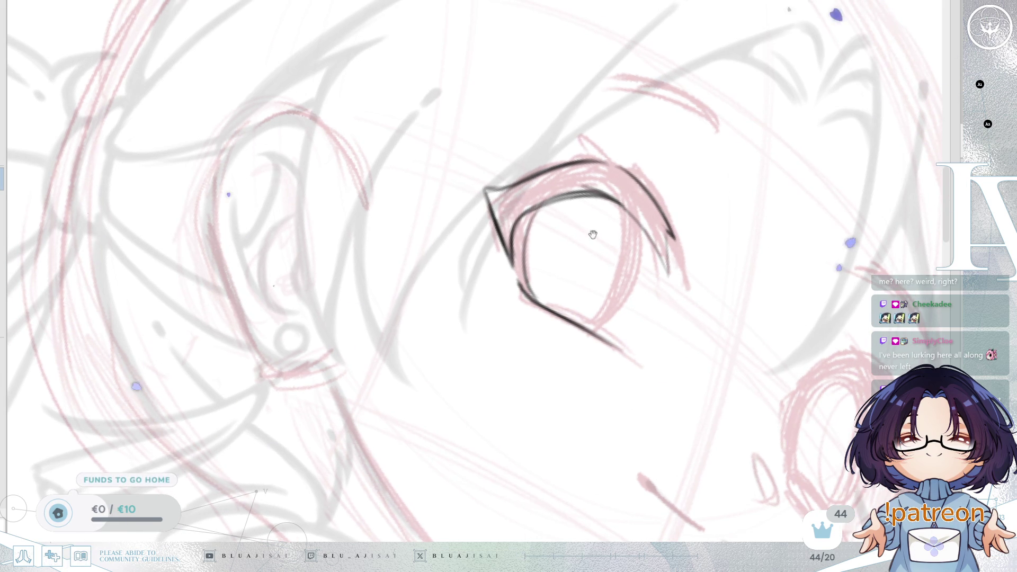
left_click_drag(592, 235, 589, 242)
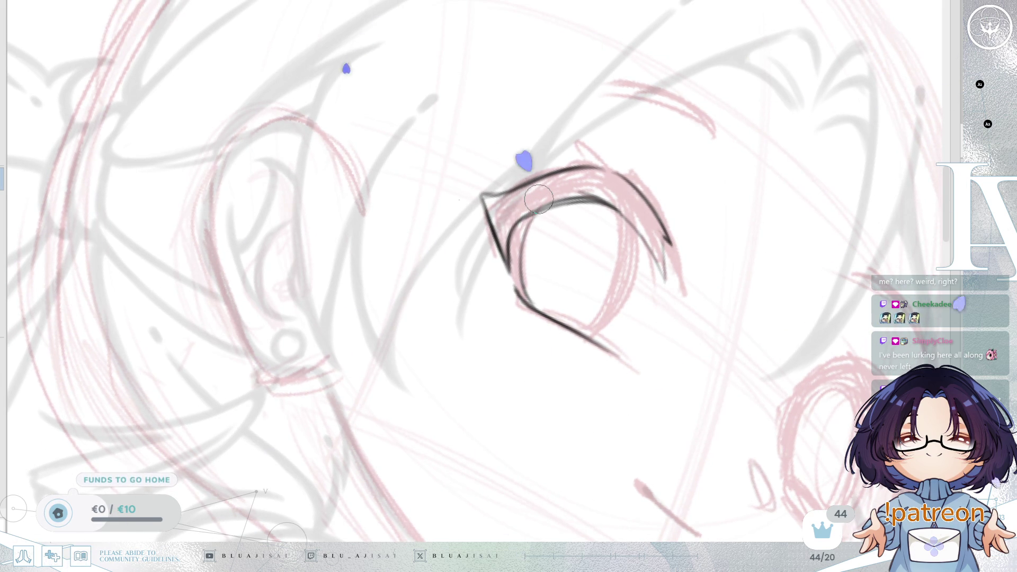
mouse_move(639, 234)
left_mouse_down()
mouse_move(666, 223)
mouse_move(637, 228)
left_mouse_up()
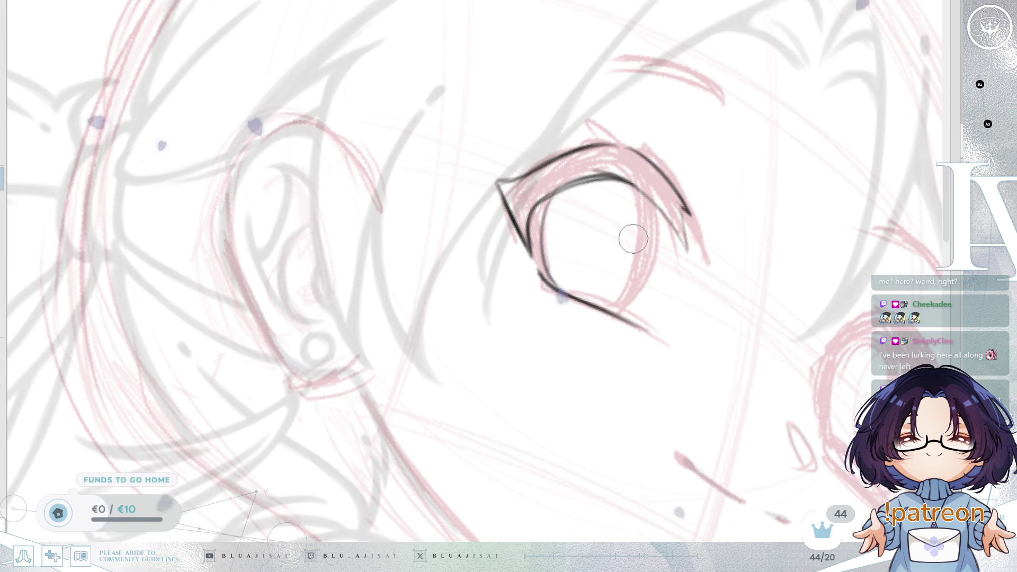
mouse_move(652, 249)
left_mouse_down()
mouse_move(663, 291)
mouse_move(640, 261)
mouse_move(568, 238)
left_mouse_up()
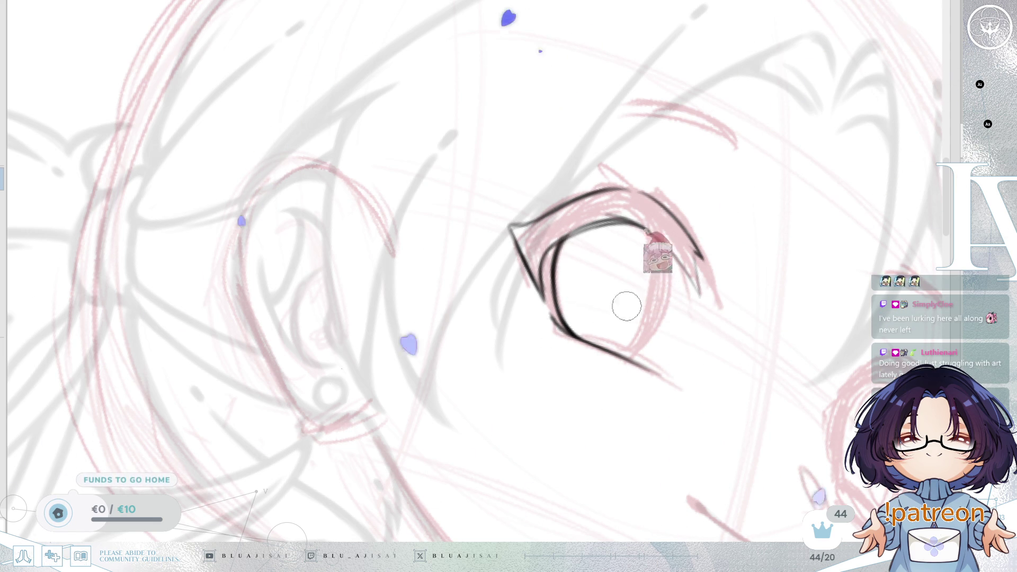
key("m")
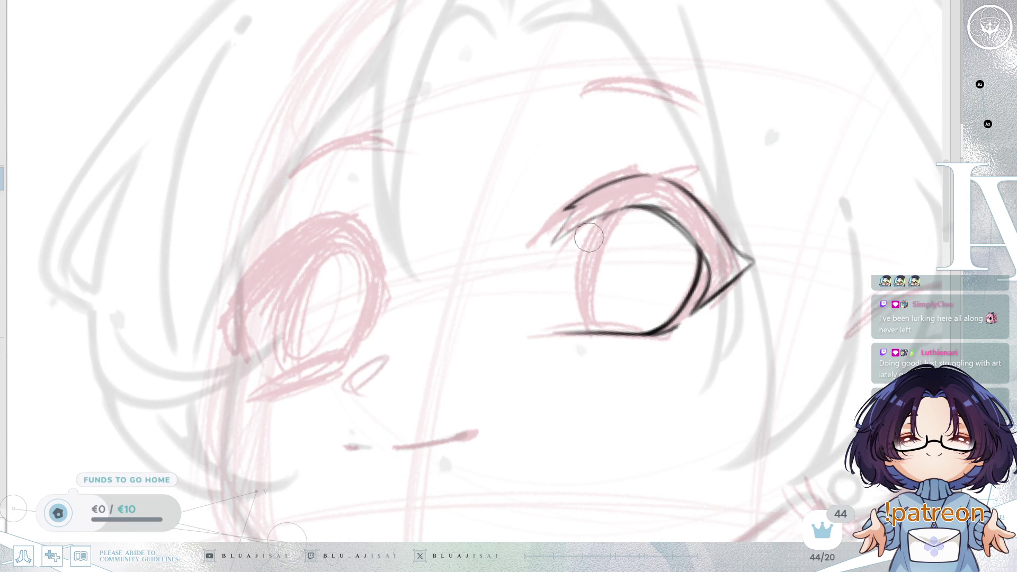
- Ink a dark inner edge on the eye from upper lid to lower lid
mouse_move(577, 319)
left_mouse_down()
mouse_move(596, 223)
mouse_move(591, 327)
left_mouse_up()
key("ctrl+z")
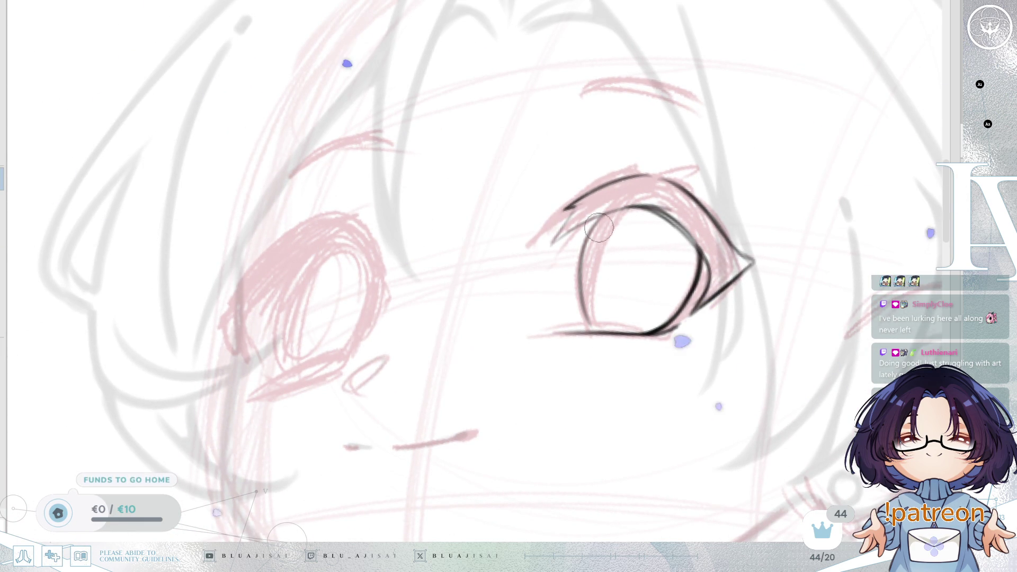
left_click_drag(609, 222, 598, 327)
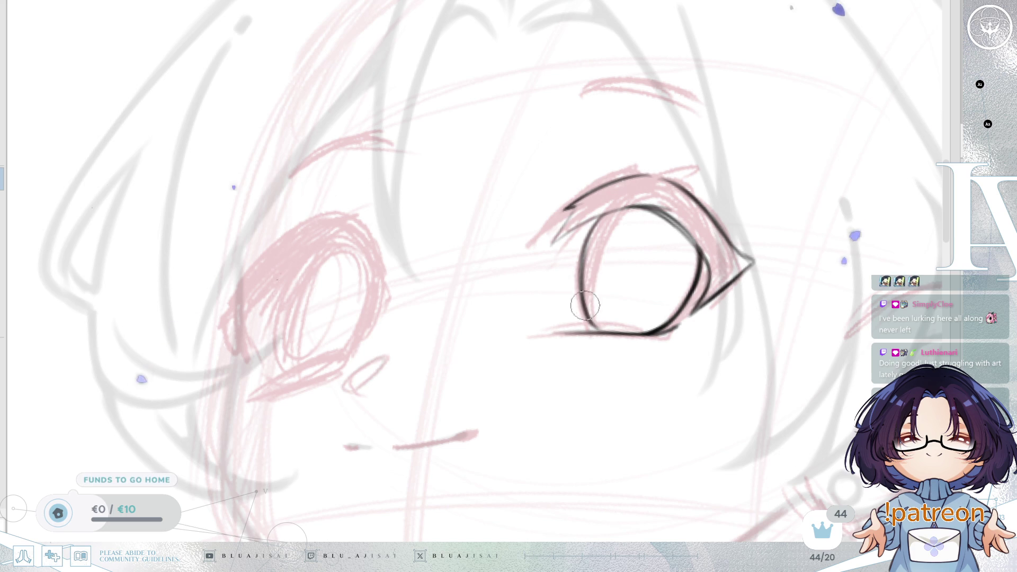
key("h")
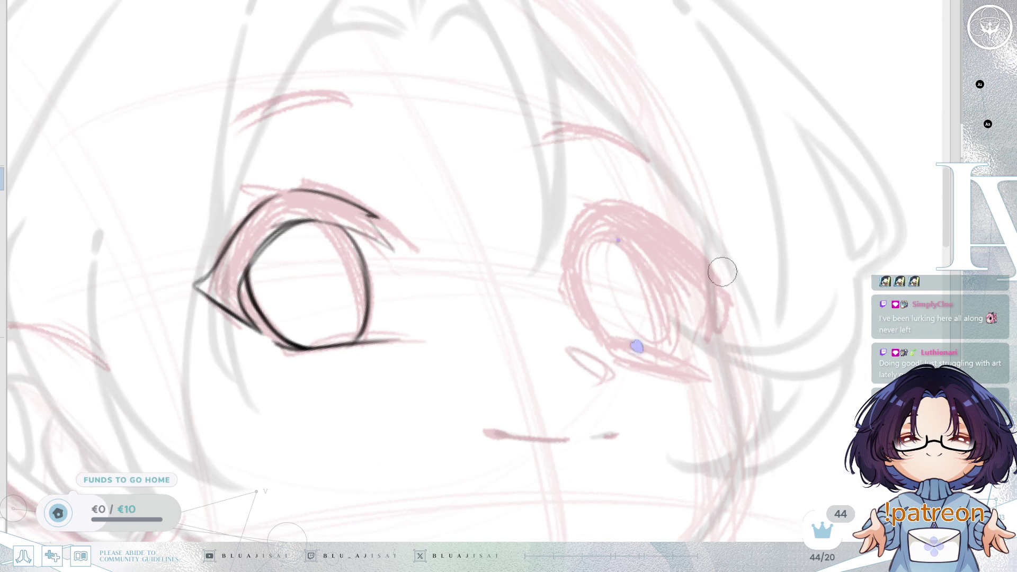
mouse_move(703, 264)
left_mouse_down()
mouse_move(813, 229)
mouse_move(722, 254)
mouse_move(786, 236)
mouse_move(829, 209)
left_mouse_up()
- Undo the stray iris-edge stroke and rotate and zoom out to review the eye
key("ctrl+z")
key("h")
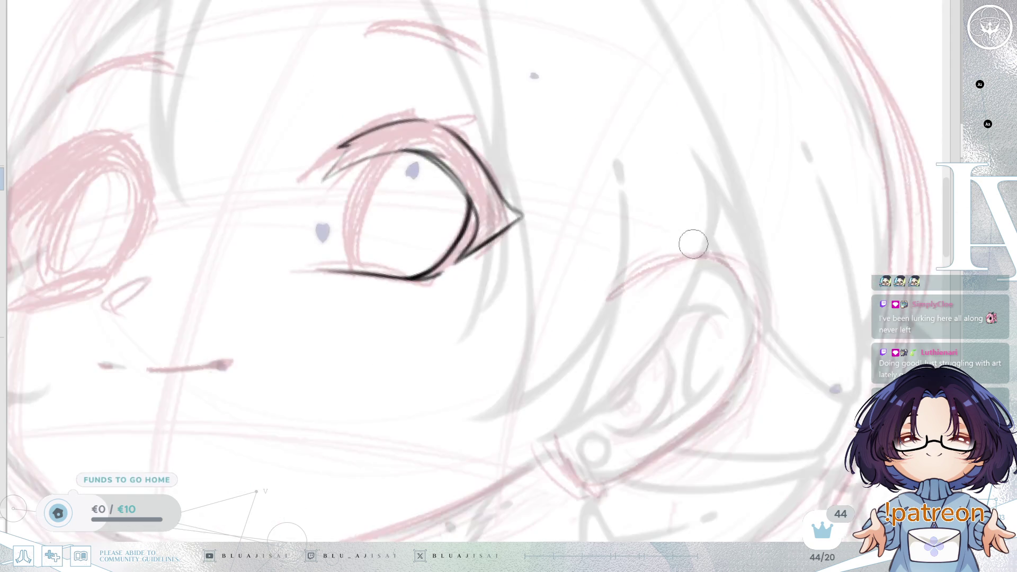
scroll(694, 241, "left", 5)
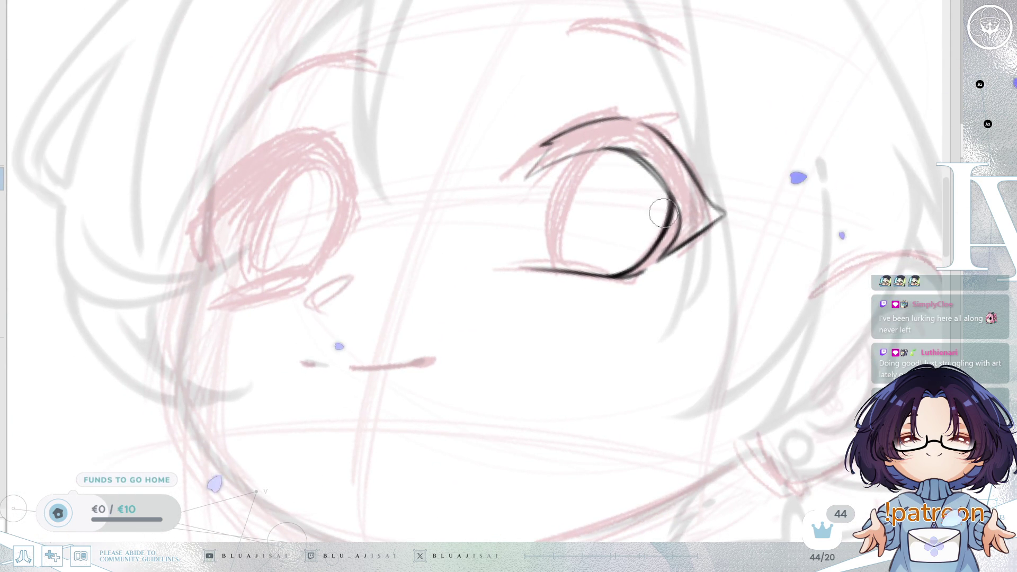
key("Delete")
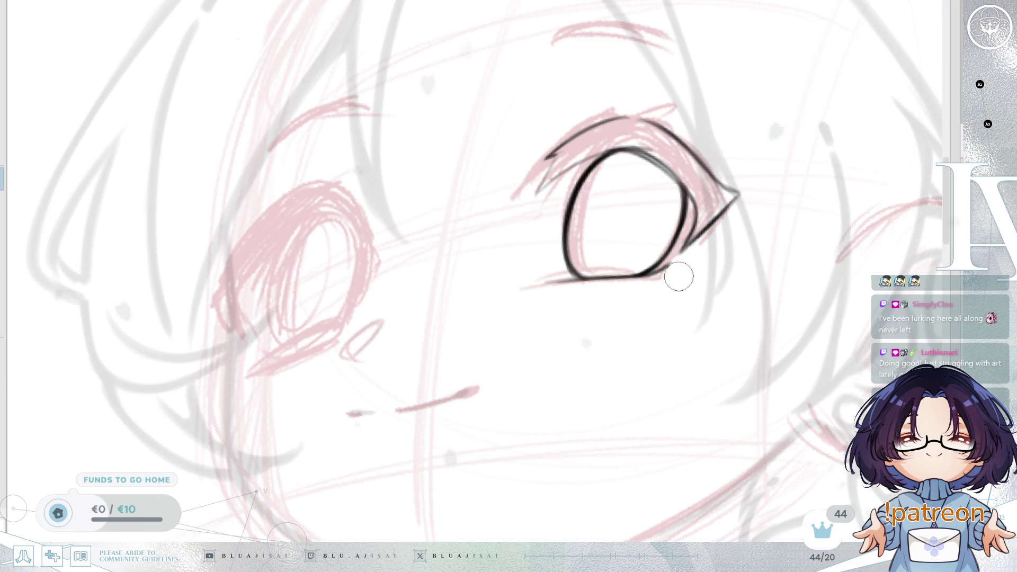
left_click_drag(678, 277, 701, 219)
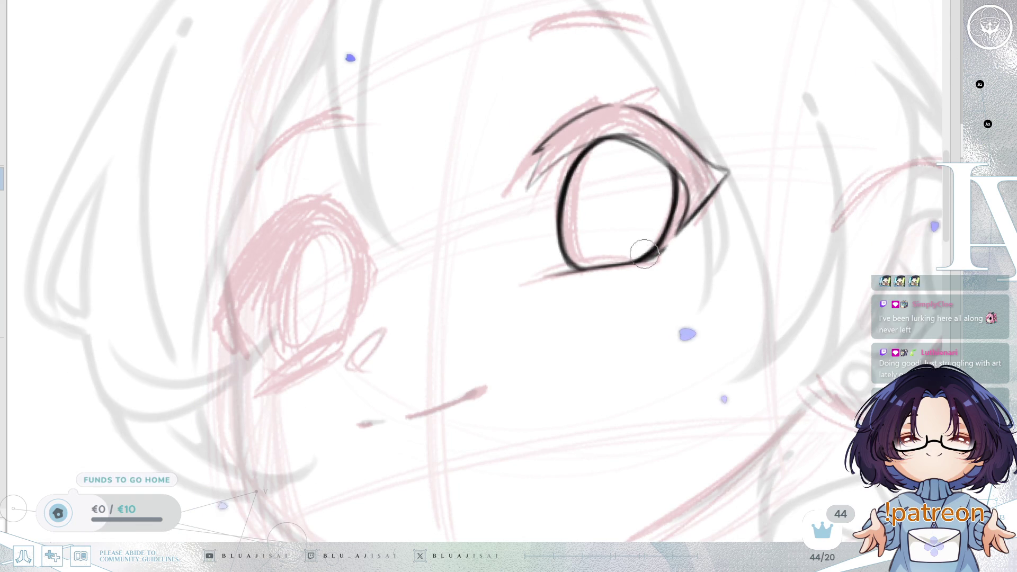
mouse_move(675, 195)
left_mouse_down()
mouse_move(635, 256)
mouse_move(548, 255)
left_mouse_up()
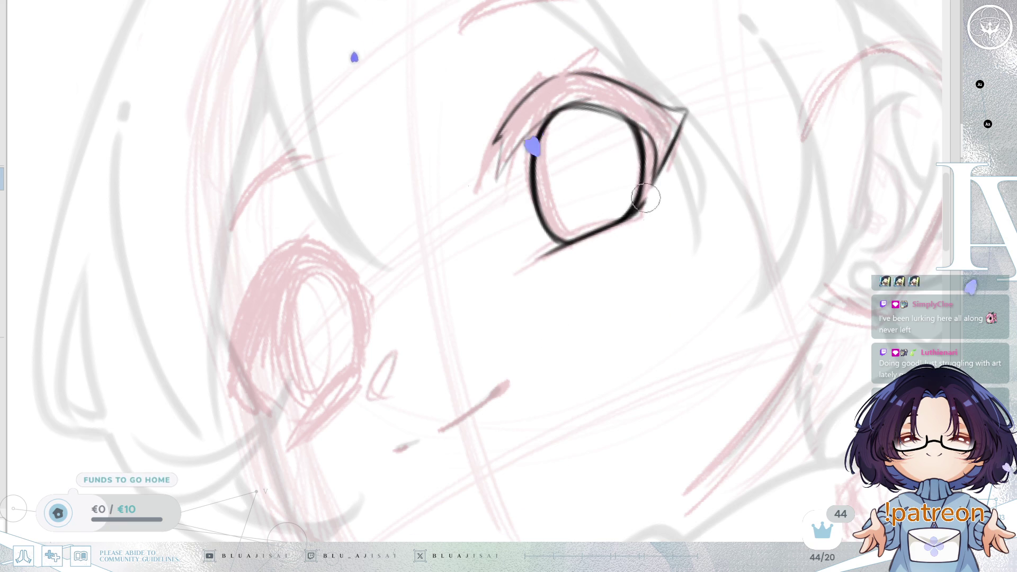
scroll(589, 240, "down", 5)
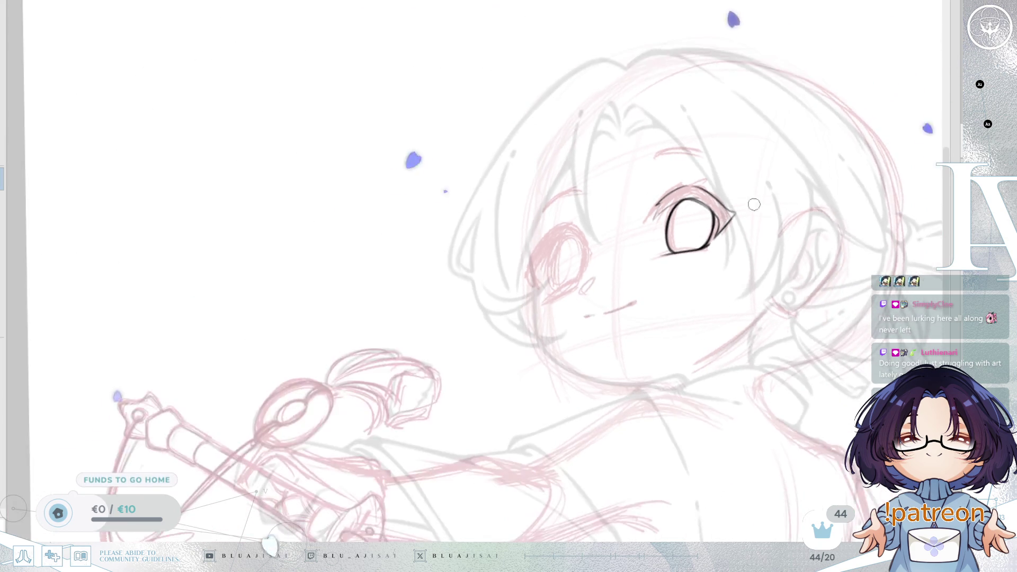
- Touch up the inked eye's top, replacing its last outline stroke with two short dark strokes
scroll(589, 239, "down", 1)
key("h")
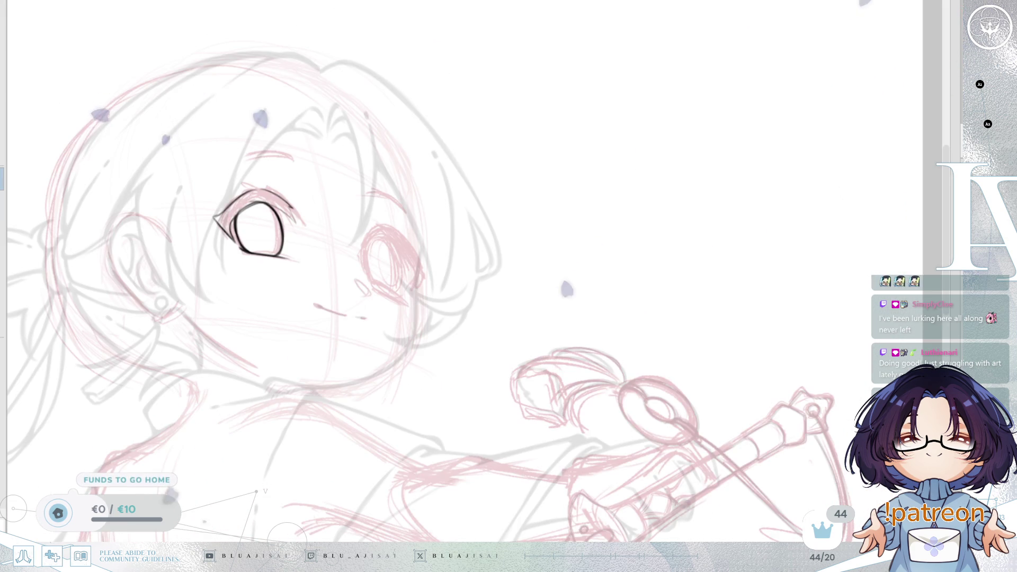
scroll(567, 280, "up", 5)
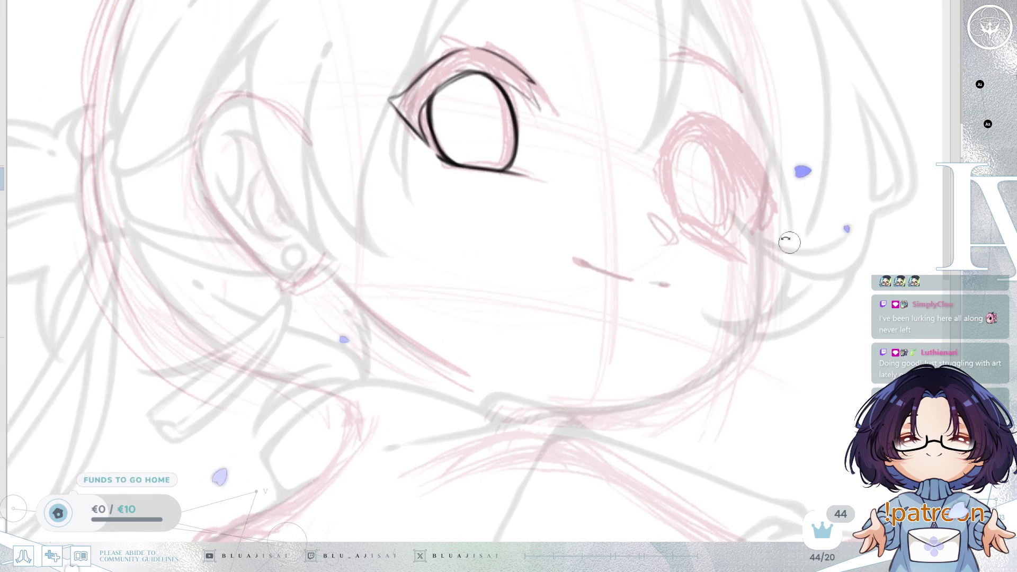
scroll(788, 239, "up", 4)
mouse_move(767, 231)
left_mouse_down()
mouse_move(731, 203)
mouse_move(691, 134)
left_mouse_up()
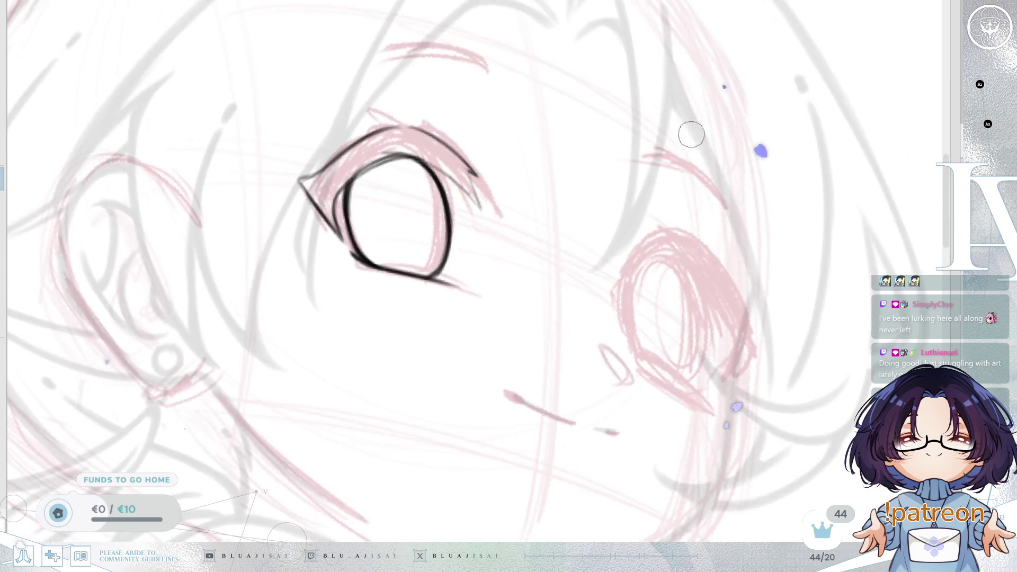
left_click_drag(719, 251, 738, 277)
mouse_move(709, 223)
left_mouse_down()
mouse_move(705, 247)
mouse_move(727, 265)
mouse_move(656, 150)
left_mouse_up()
key("ctrl+z")
left_click_drag(647, 196, 628, 264)
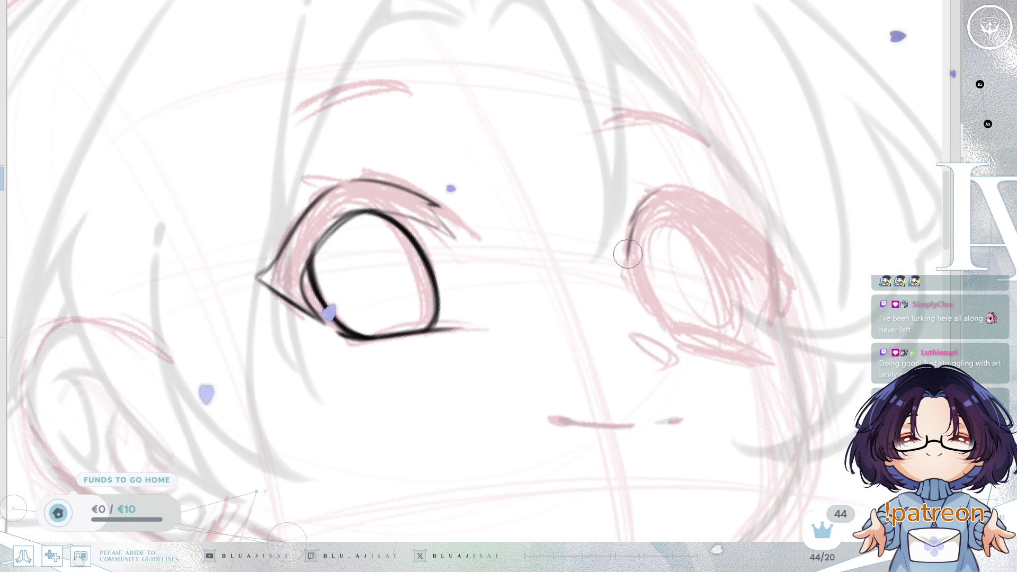
left_click_drag(658, 220, 635, 241)
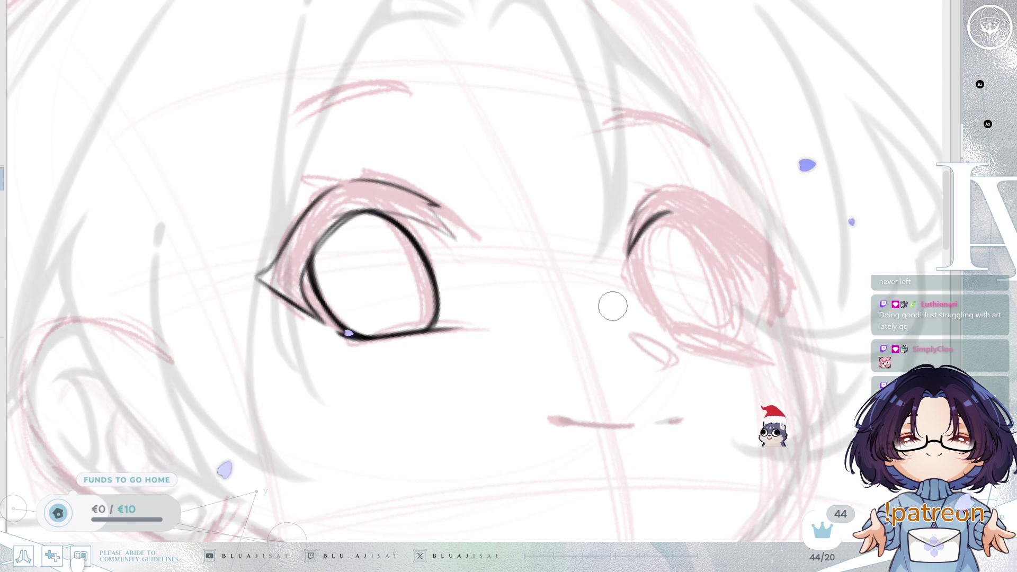
- Ink the second eye's upper eyelid with a hooked outer corner and an inner lid line
left_click_drag(617, 322, 672, 293)
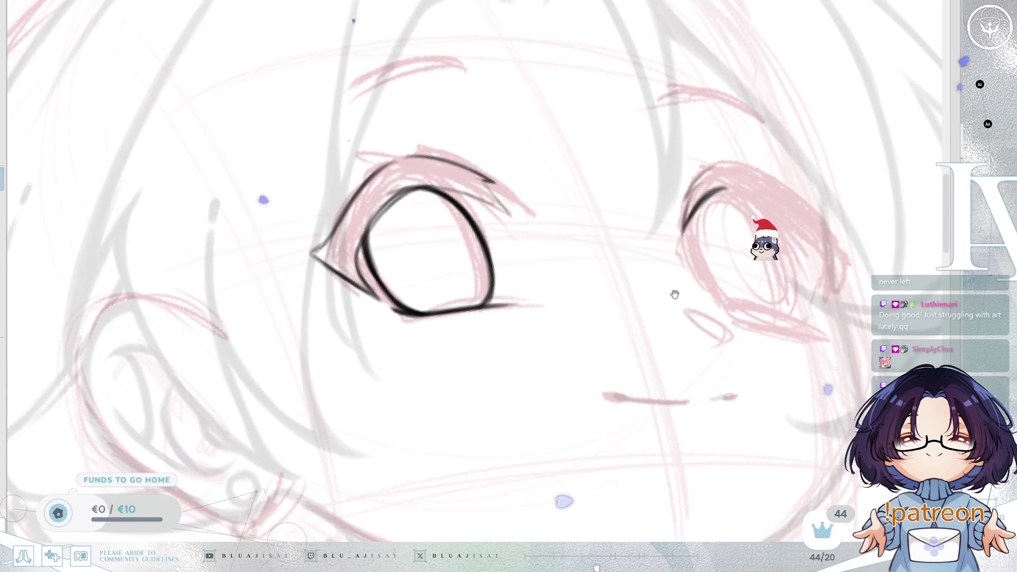
key("h")
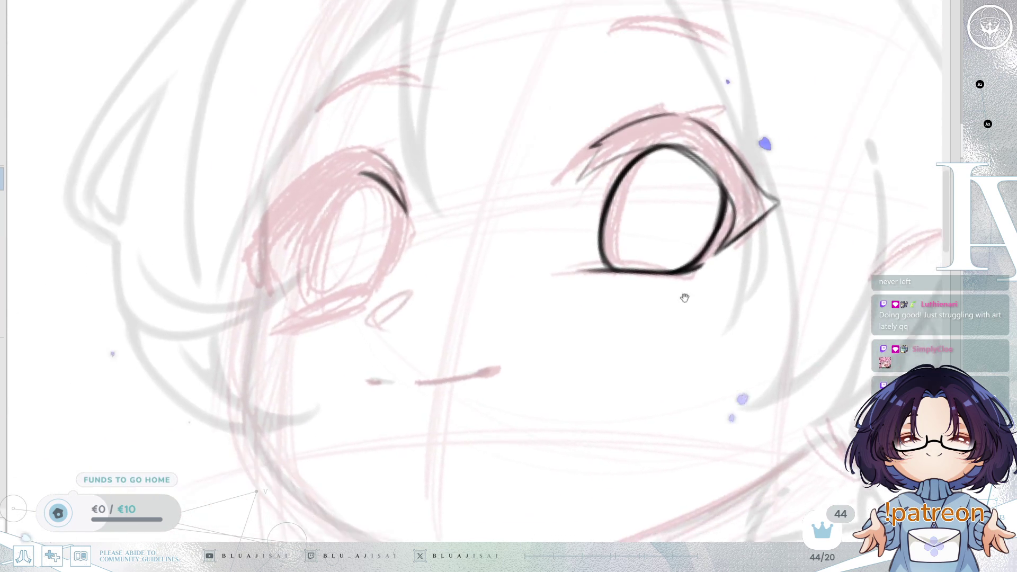
left_click_drag(671, 289, 766, 294)
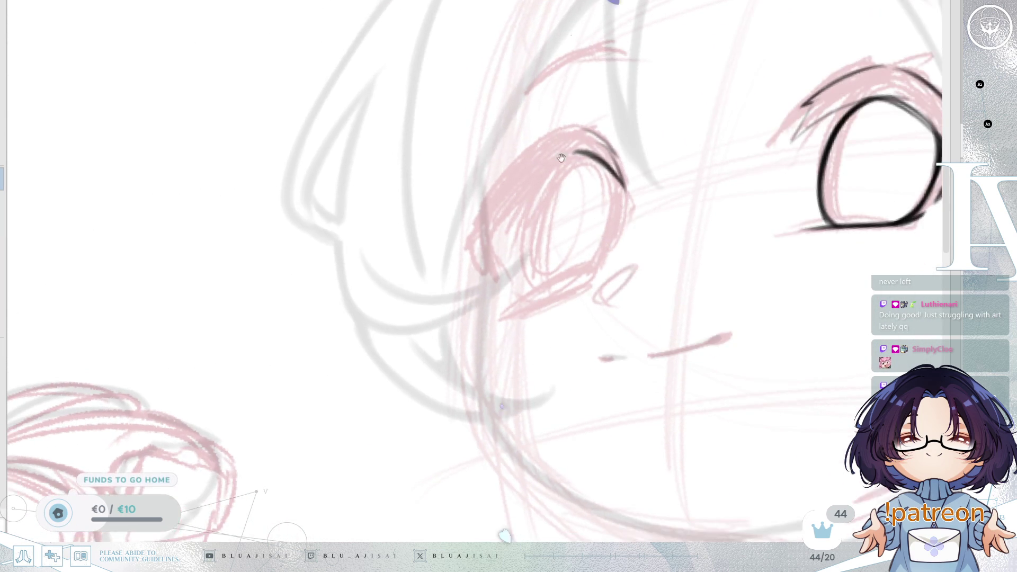
left_click_drag(552, 144, 615, 168)
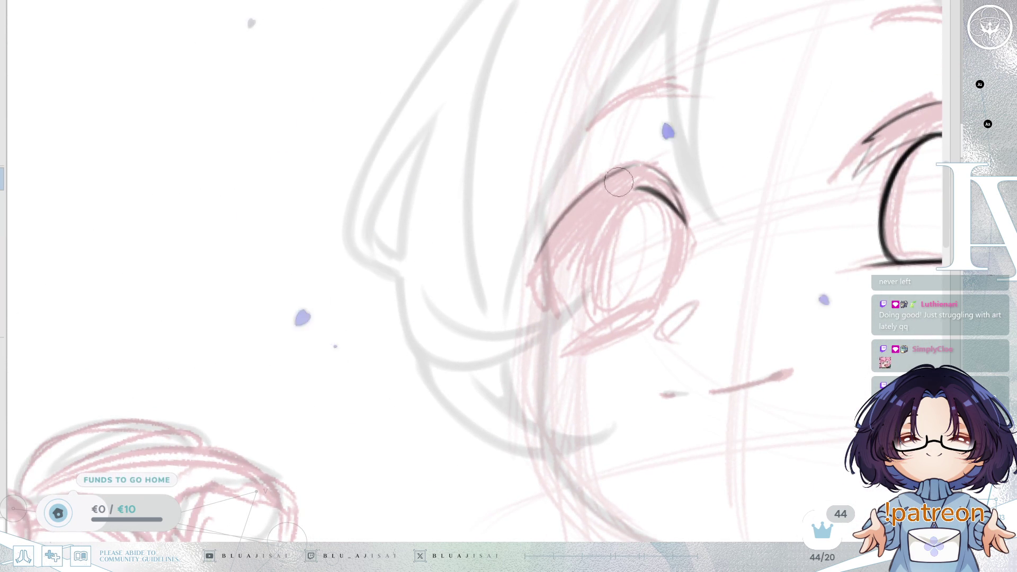
left_click_drag(548, 236, 629, 169)
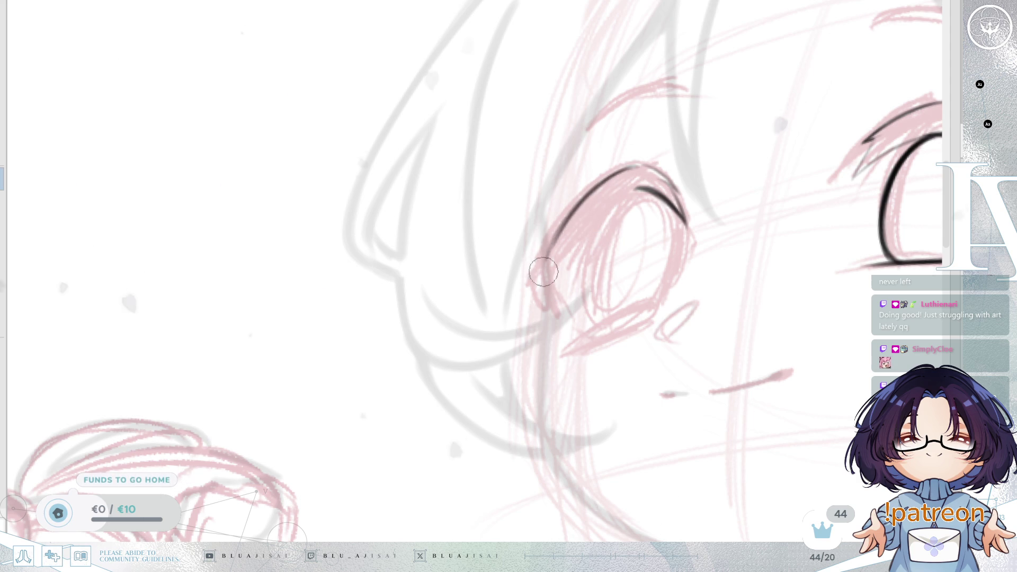
left_click_drag(531, 258, 552, 306)
left_click_drag(532, 263, 556, 315)
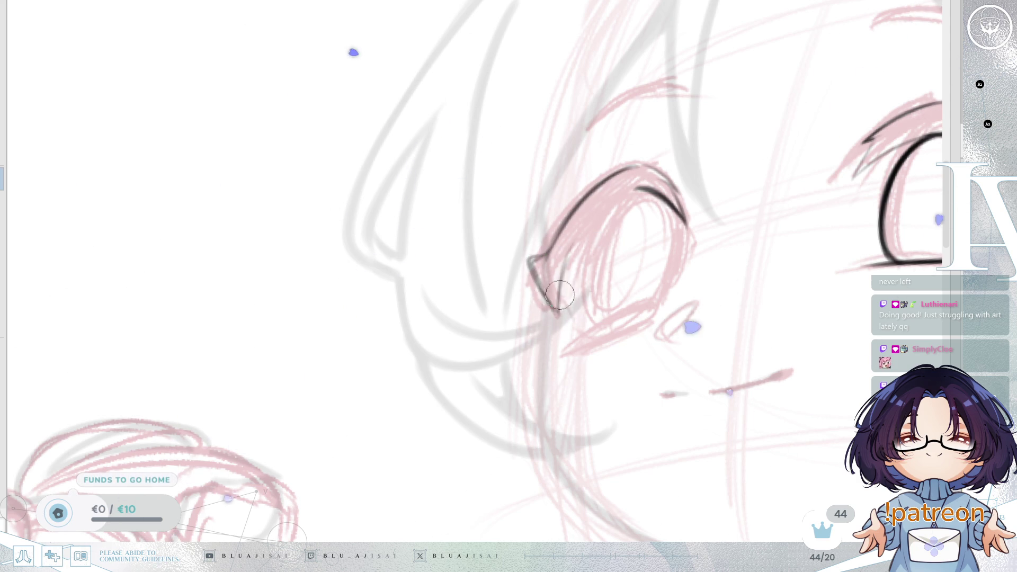
left_click_drag(565, 272, 632, 192)
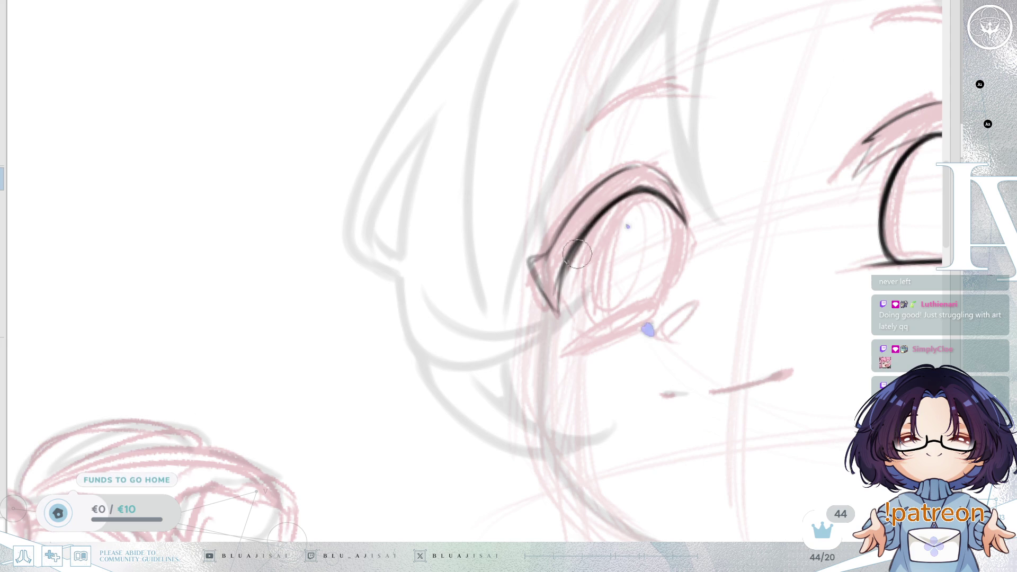
- Redraw the left eyelid's hooked outer corner
left_click_drag(715, 327, 544, 342)
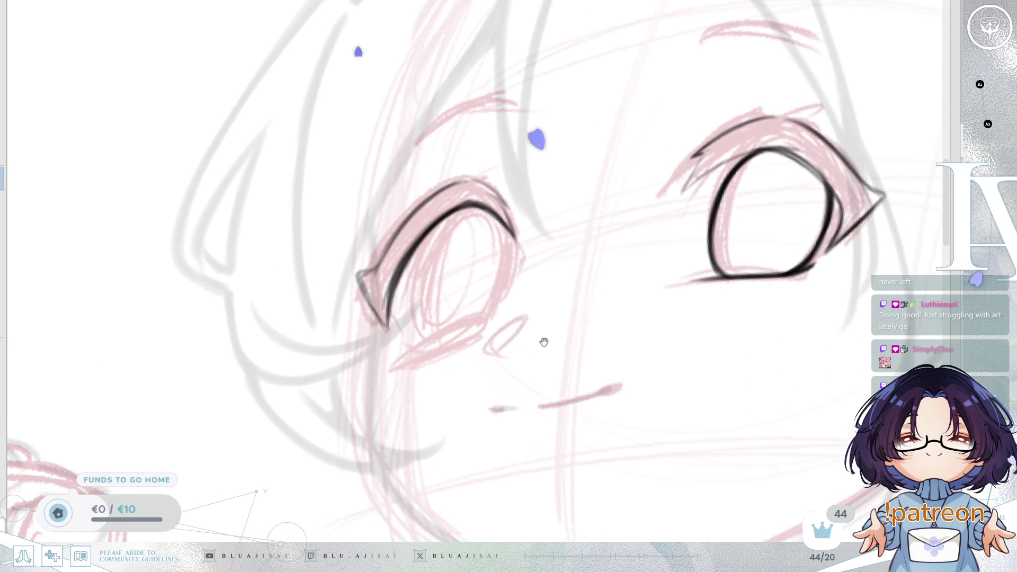
key("End")
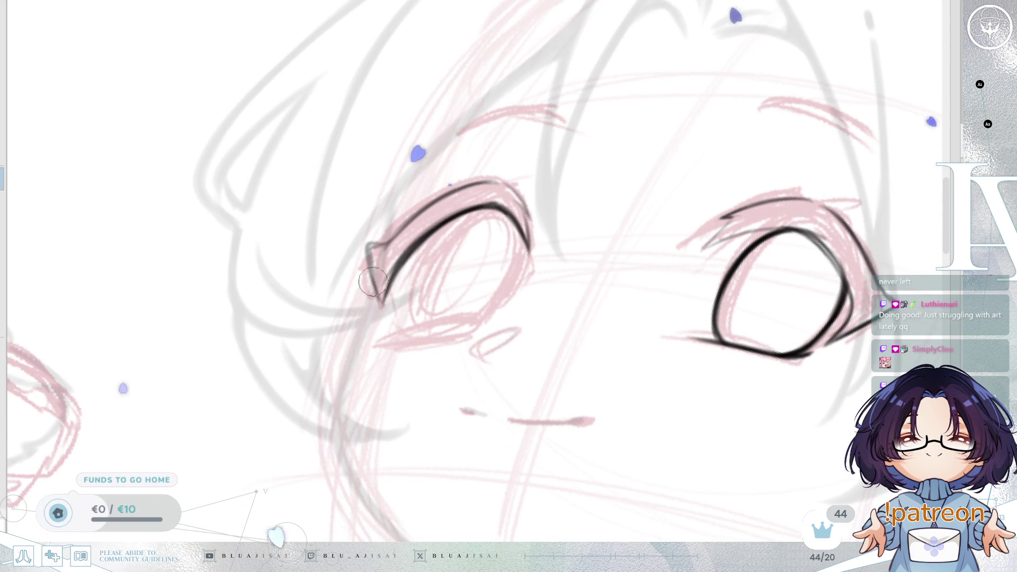
left_click_drag(369, 247, 383, 318)
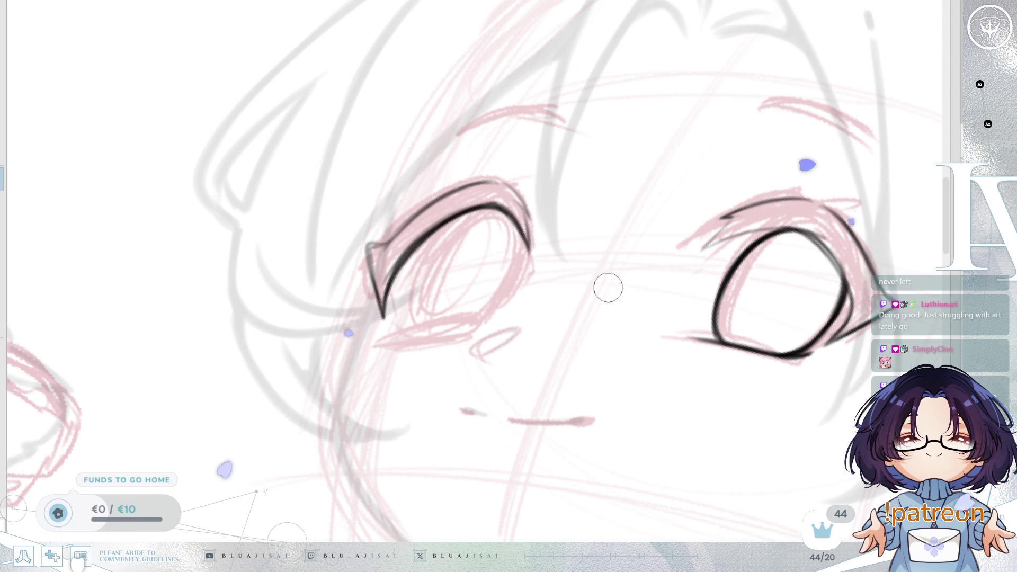
left_click_drag(539, 413, 566, 422)
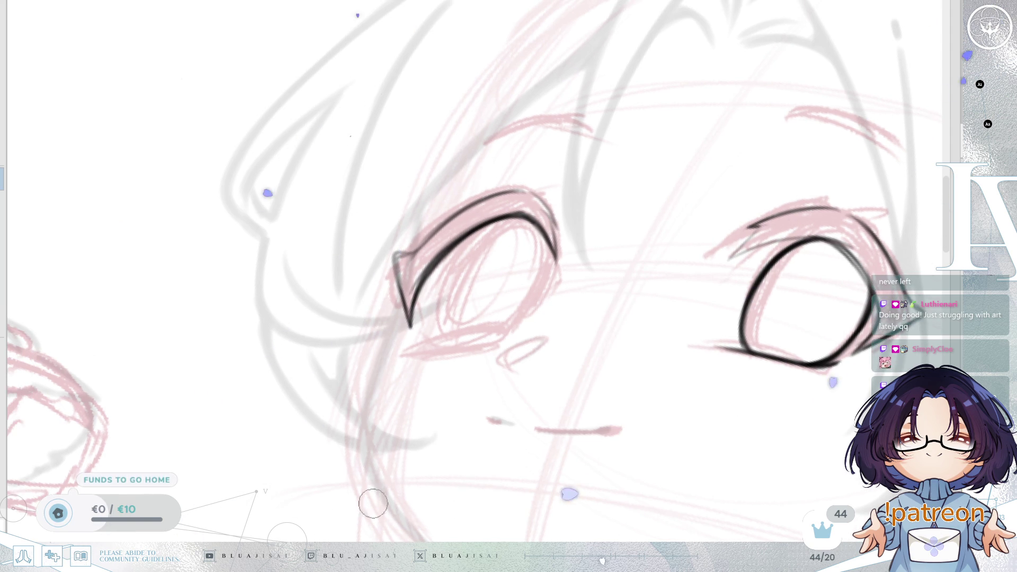
left_click_drag(557, 312, 621, 317)
- Ink the round eye's upper eyelid on a mirrored, levelled view
mouse_move(487, 368)
left_mouse_down()
mouse_move(406, 375)
mouse_move(466, 380)
mouse_move(740, 302)
mouse_move(761, 222)
left_mouse_up()
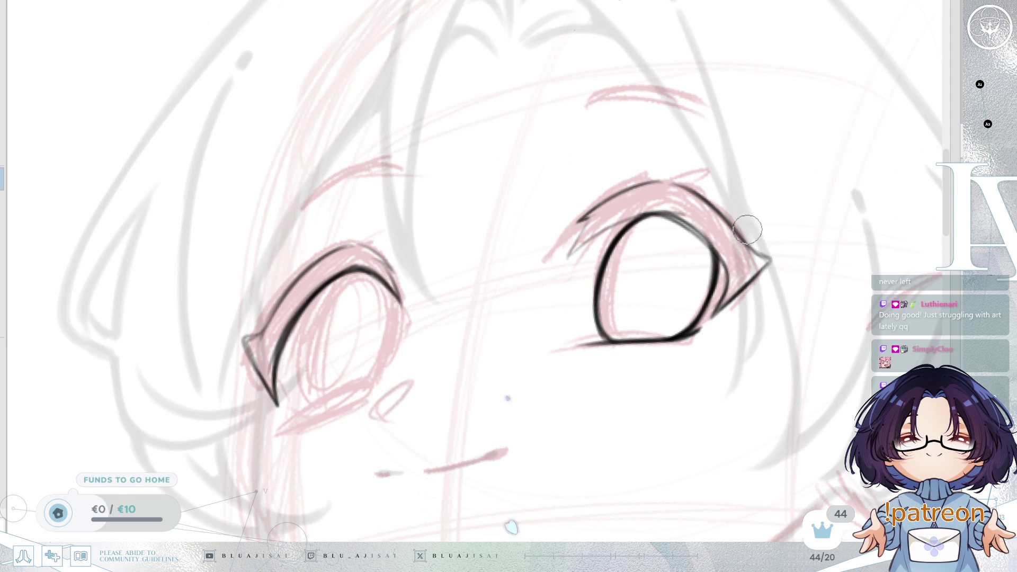
key("m")
scroll(669, 268, "up", 2)
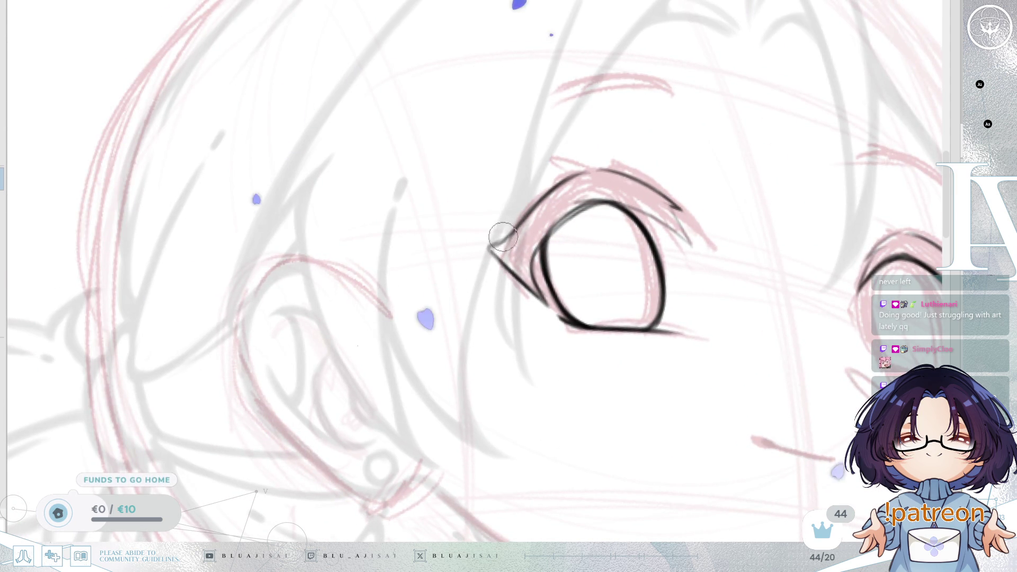
left_click_drag(486, 244, 581, 174)
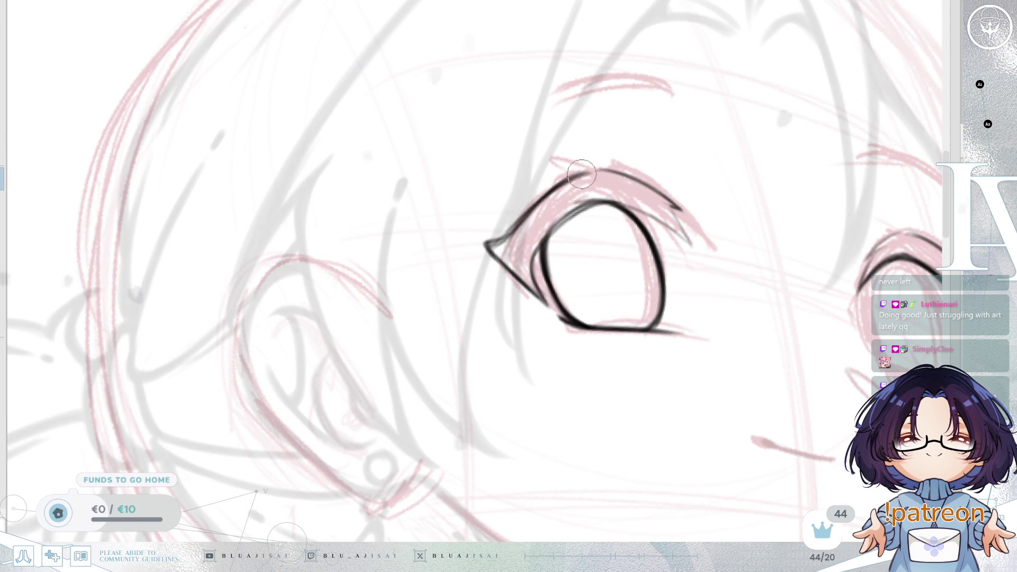
key("m")
- Thicken the eye's inner upper eyelid line
scroll(772, 170, "down", 1)
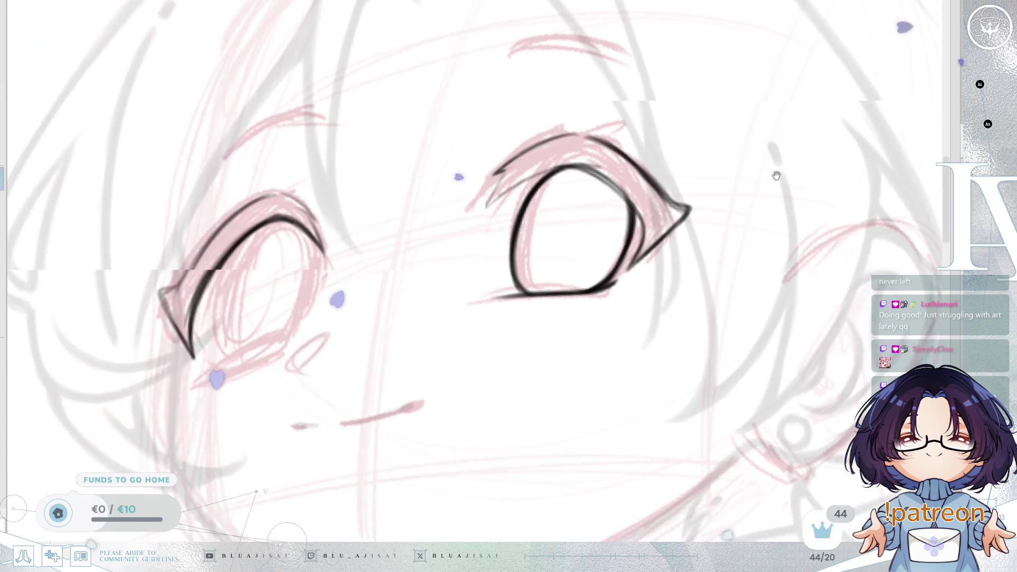
scroll(673, 213, "down", 1)
scroll(718, 232, "up", 1)
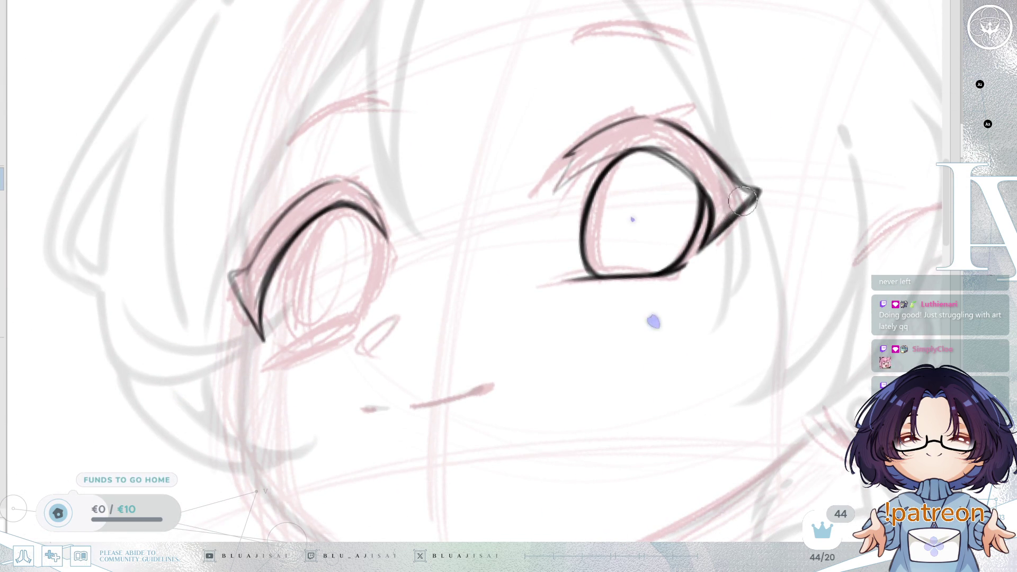
mouse_move(740, 208)
left_mouse_down()
mouse_move(687, 241)
mouse_move(727, 231)
left_mouse_up()
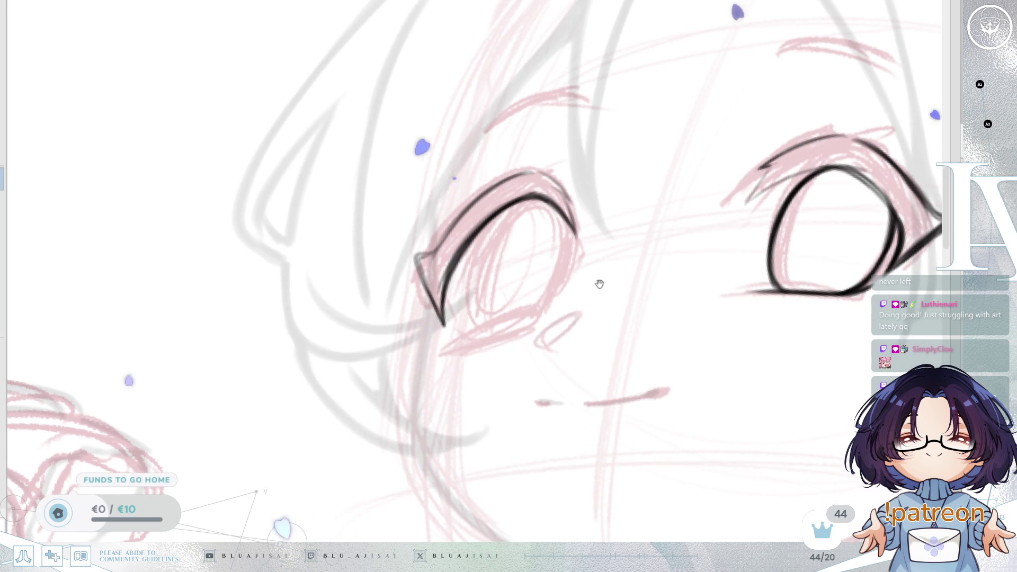
scroll(541, 220, "down", 1)
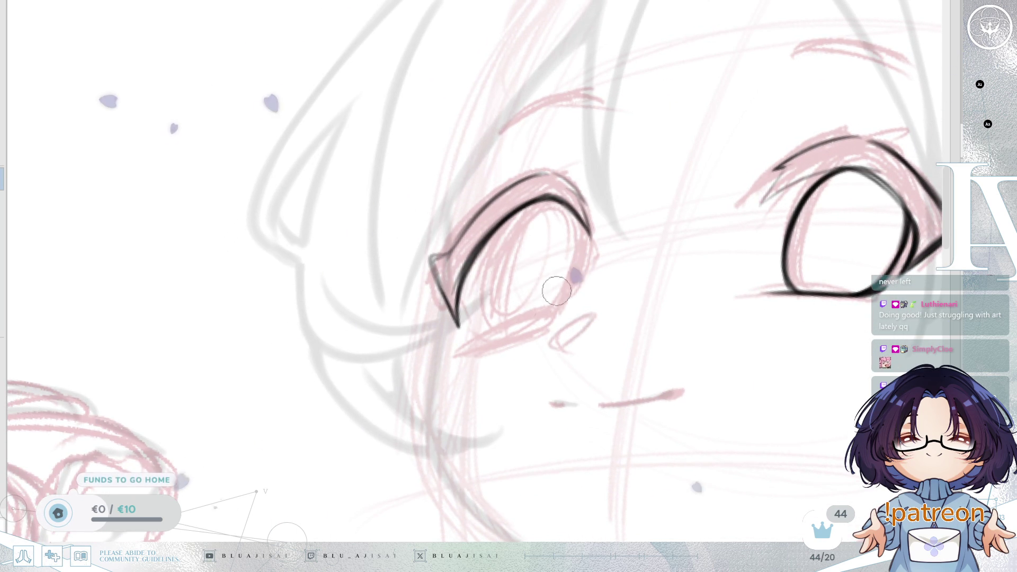
key("h")
left_click_drag(517, 328, 651, 270)
mouse_move(447, 209)
left_mouse_down()
mouse_move(460, 171)
mouse_move(499, 151)
left_mouse_up()
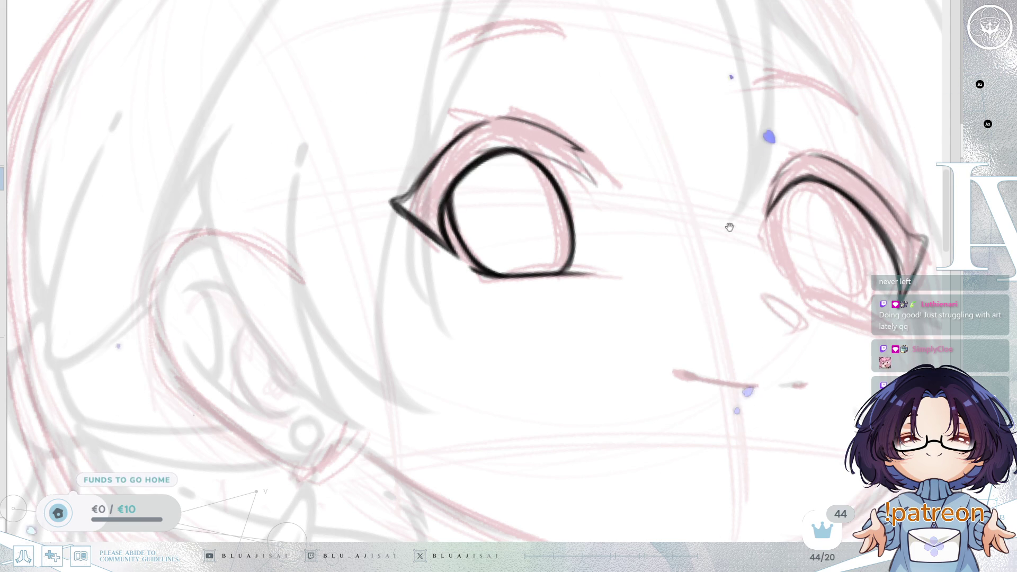
- Retrace the right eye's left outline thicker
left_click_drag(729, 227, 525, 350)
scroll(586, 421, "down", 2)
scroll(641, 245, "up", 2)
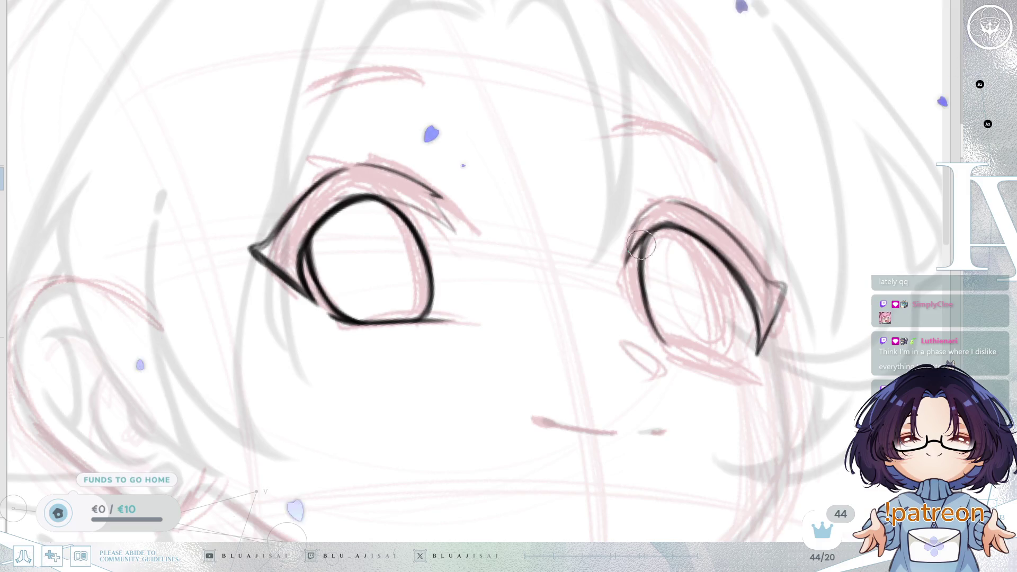
left_click_drag(637, 233, 670, 347)
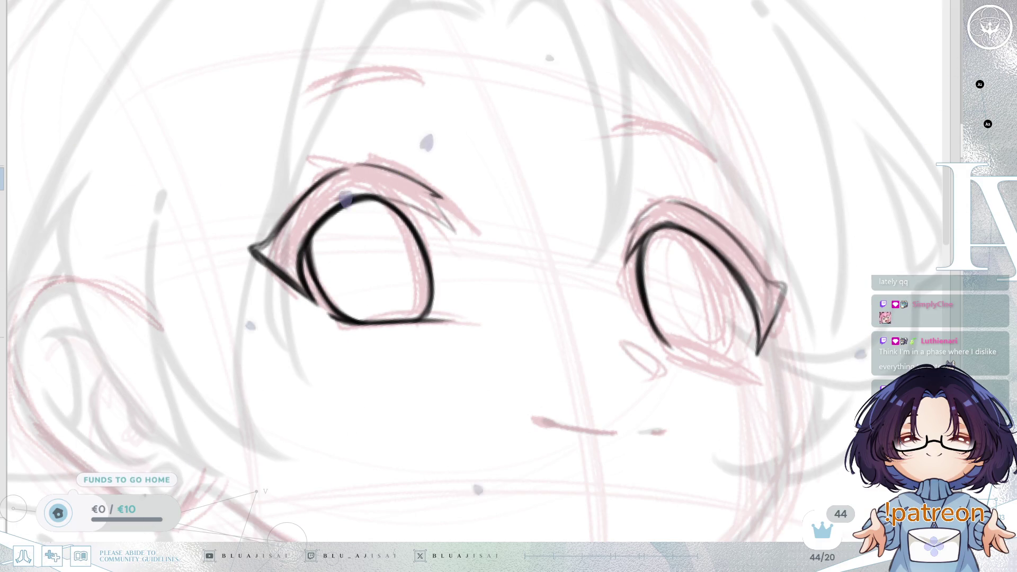
scroll(606, 198, "up", 2)
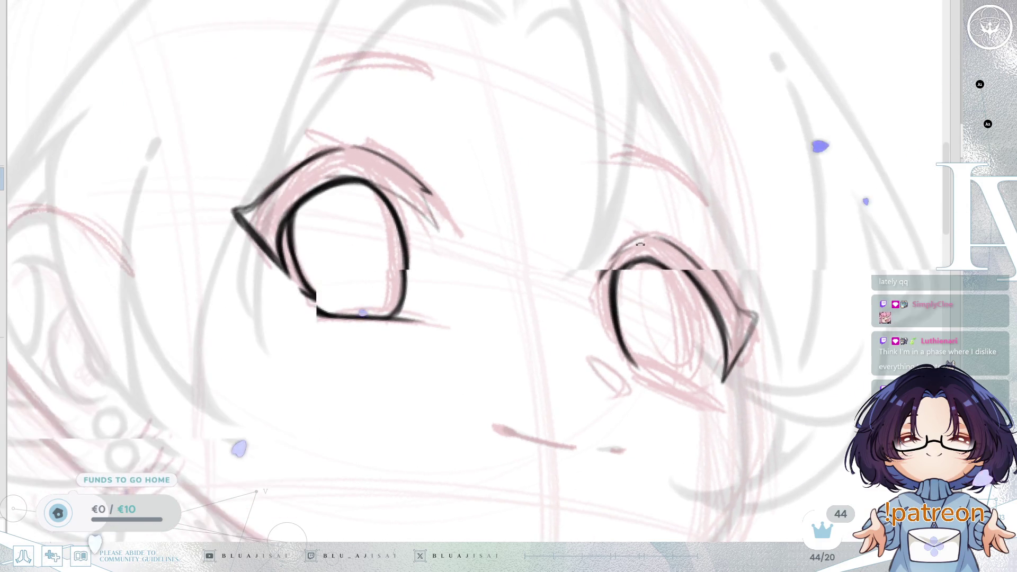
scroll(643, 249, "up", 1)
left_click_drag(628, 274, 608, 339)
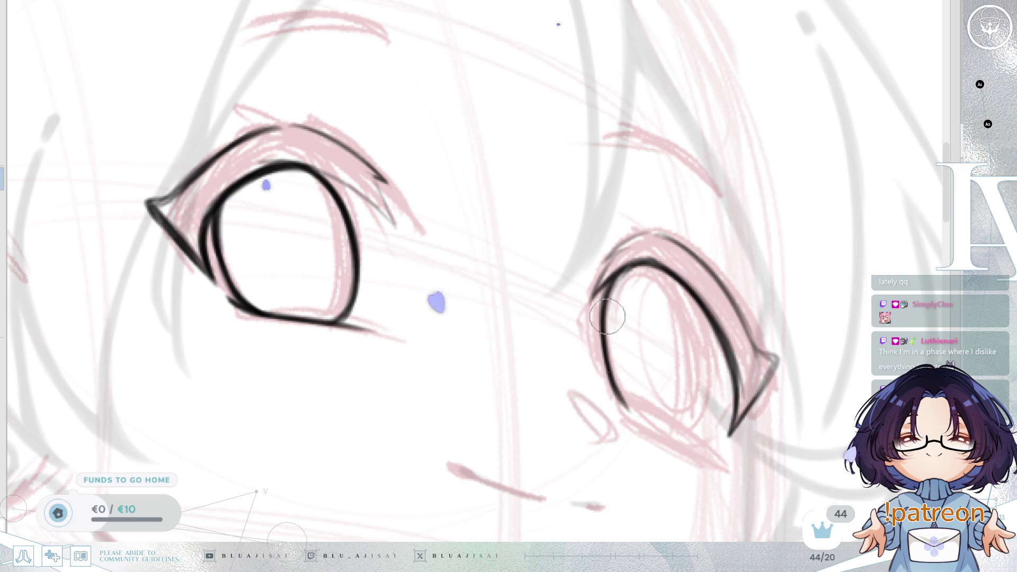
- Draw the lower lid line under the eye and join it to the outline
key("Delete")
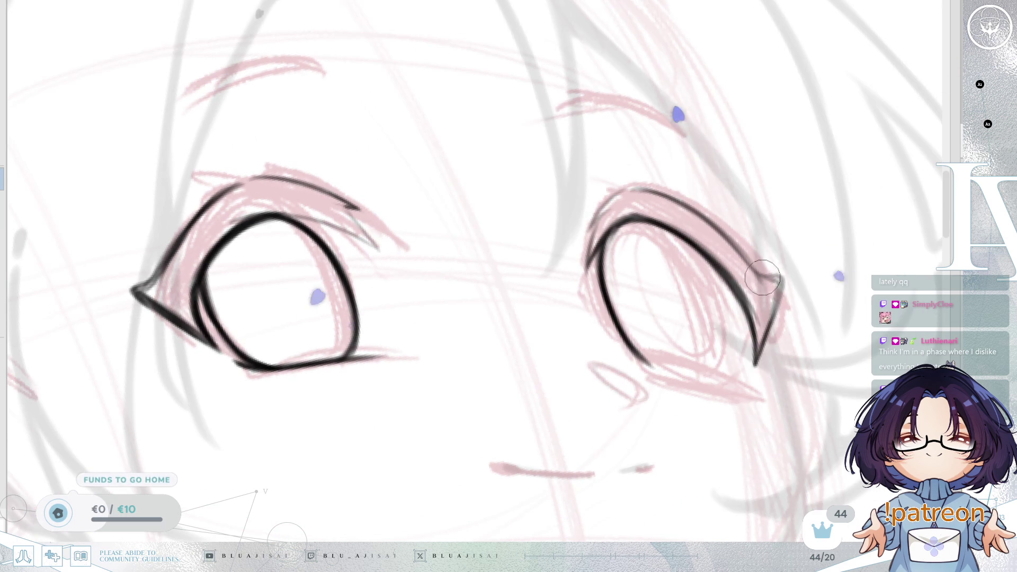
left_click_drag(677, 347, 684, 307)
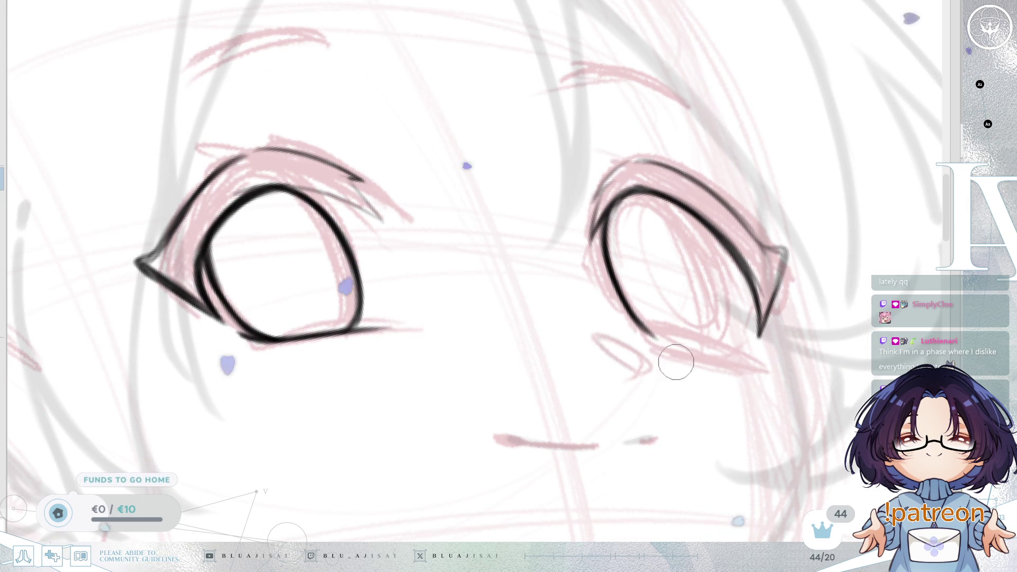
key("Insert")
scroll(674, 353, "left", 5)
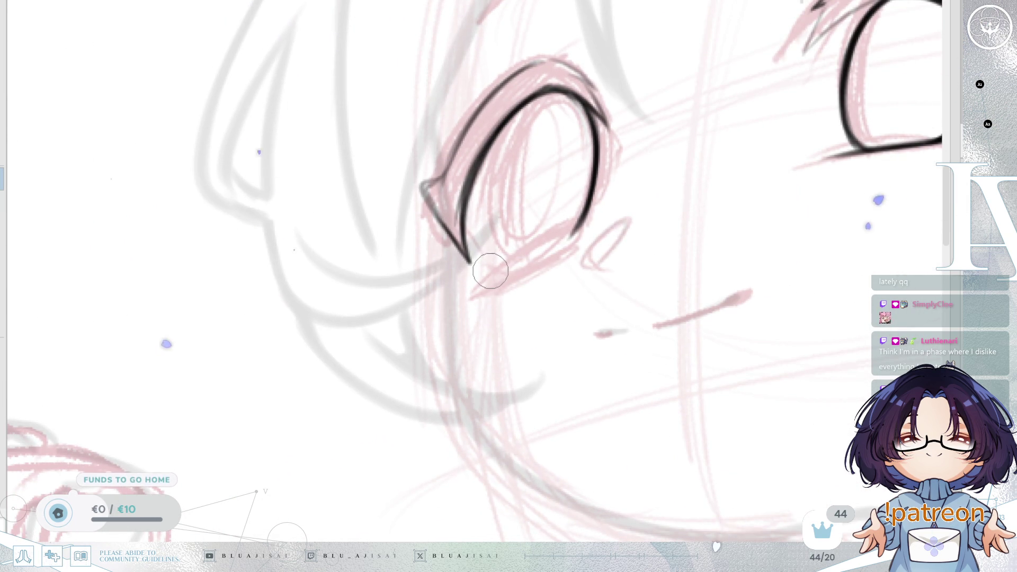
mouse_move(548, 321)
left_mouse_down()
mouse_move(572, 347)
mouse_move(465, 423)
mouse_move(521, 391)
mouse_move(509, 383)
mouse_move(624, 376)
mouse_move(545, 374)
mouse_move(541, 341)
left_mouse_up()
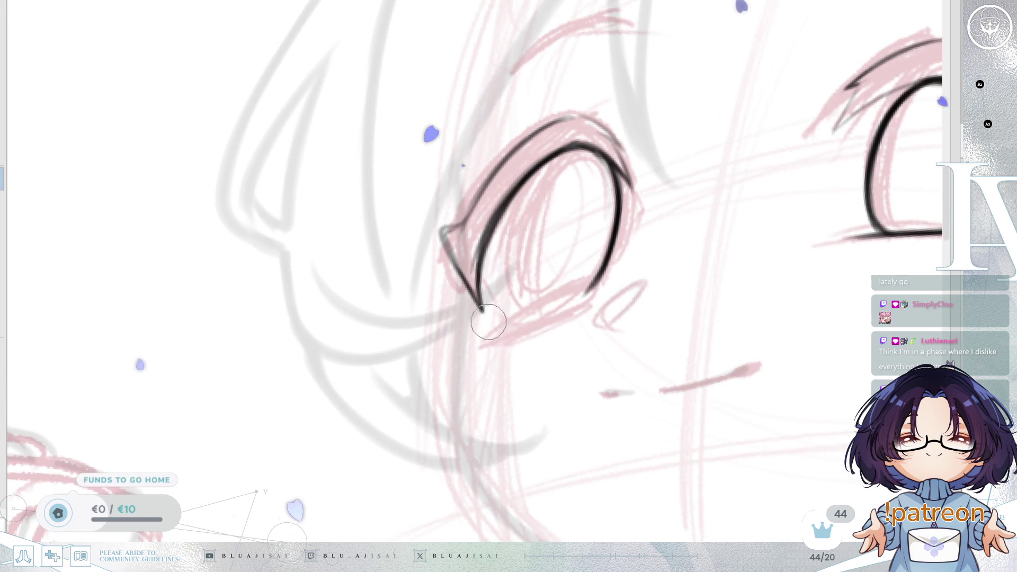
key("Delete")
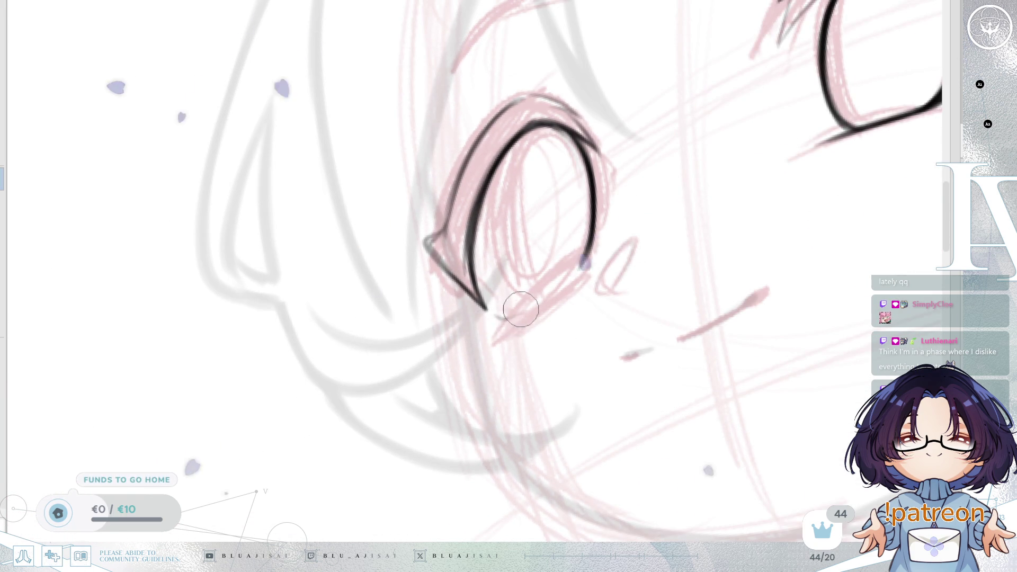
left_click_drag(500, 315, 569, 272)
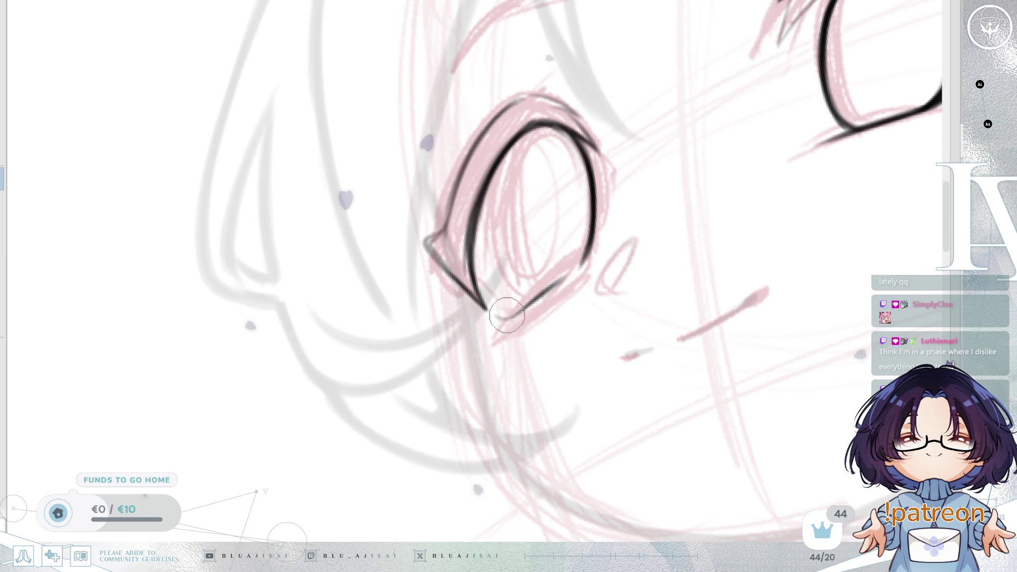
left_click_drag(551, 289, 578, 265)
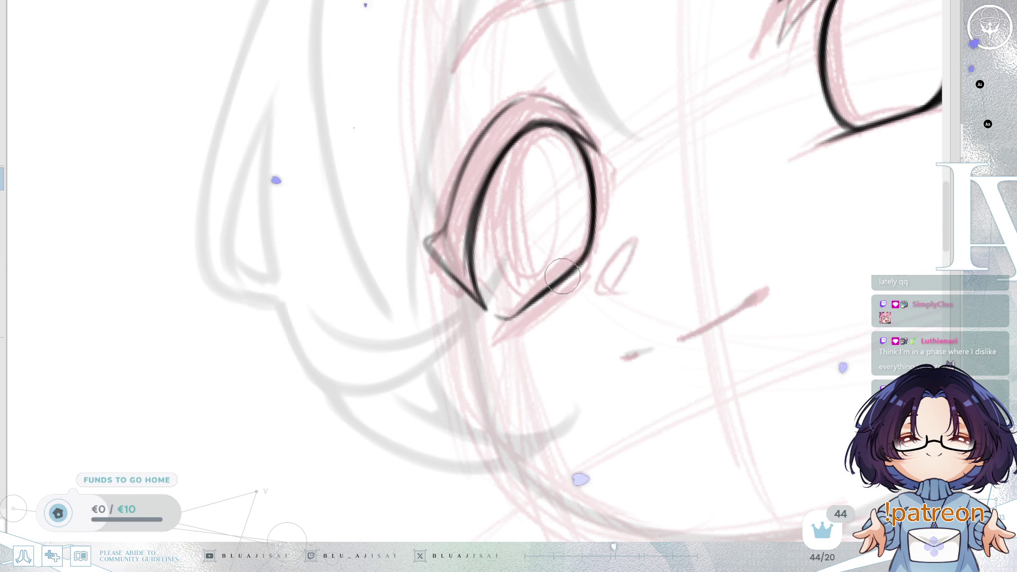
- Ink the eye's inner lines down to the lower lid
mouse_move(588, 244)
left_mouse_down()
mouse_move(645, 277)
mouse_move(659, 336)
mouse_move(654, 299)
left_mouse_up()
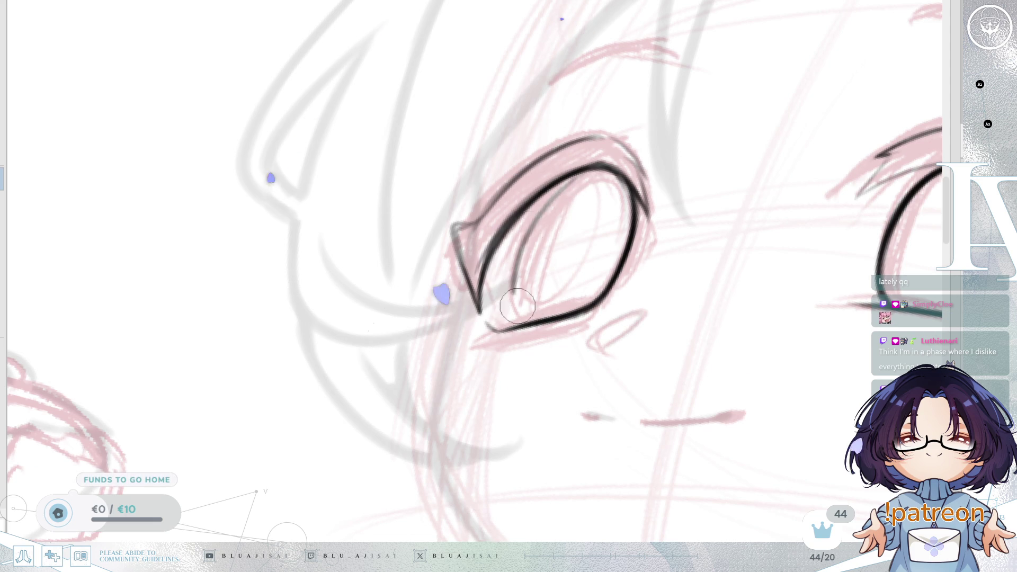
left_click_drag(550, 200, 510, 303)
left_click_drag(534, 243, 502, 317)
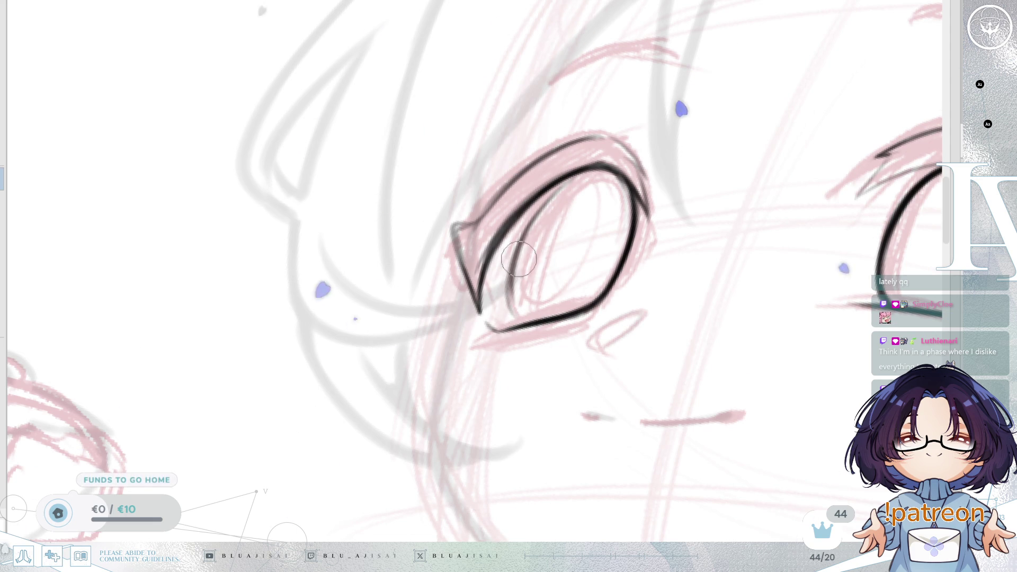
scroll(512, 273, "down", 3)
scroll(540, 348, "up", 3)
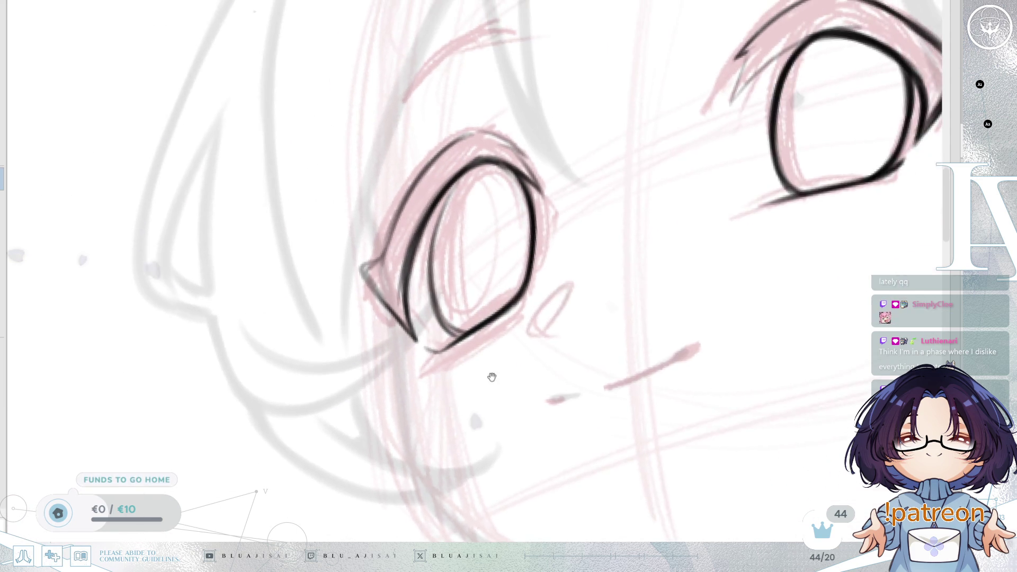
- Re-ink the left eye's inner contour as a darker, more solid line
key("End")
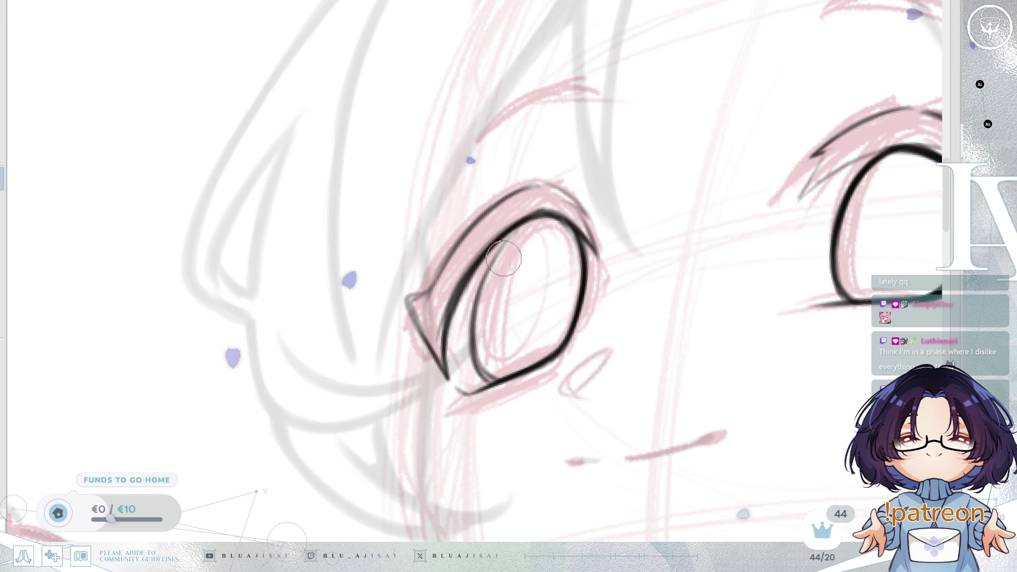
mouse_move(515, 218)
left_mouse_down()
mouse_move(473, 324)
mouse_move(475, 307)
left_mouse_up()
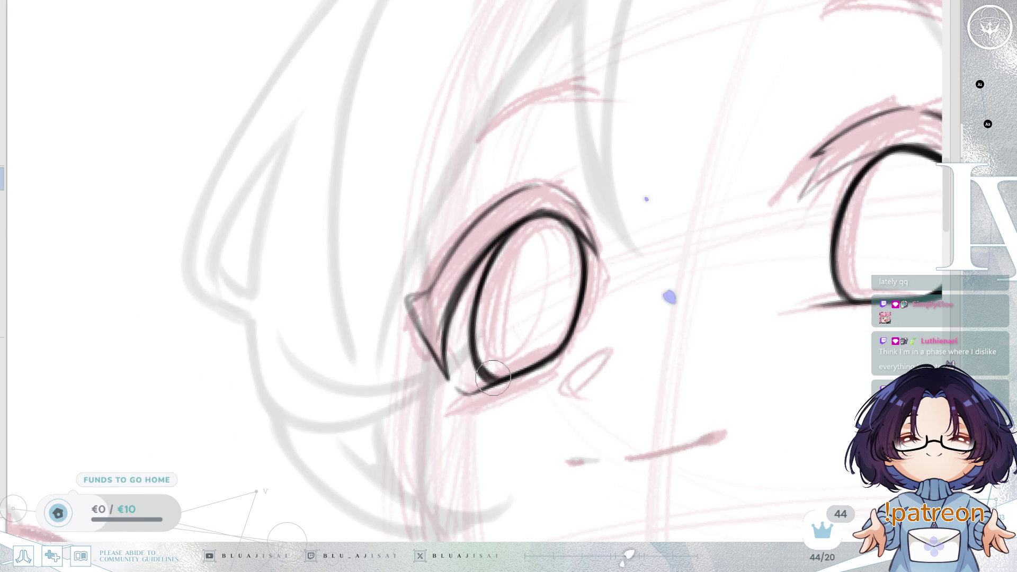
left_click_drag(498, 253, 451, 364)
key("ctrl+z")
left_click_drag(524, 217, 460, 334)
left_click_drag(498, 265, 470, 341)
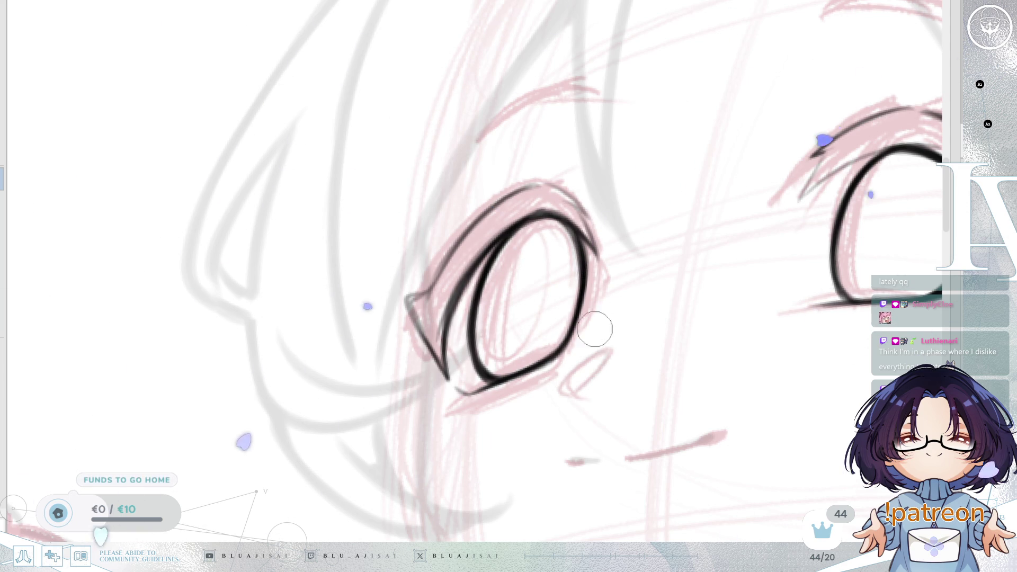
scroll(594, 329, "down", 5)
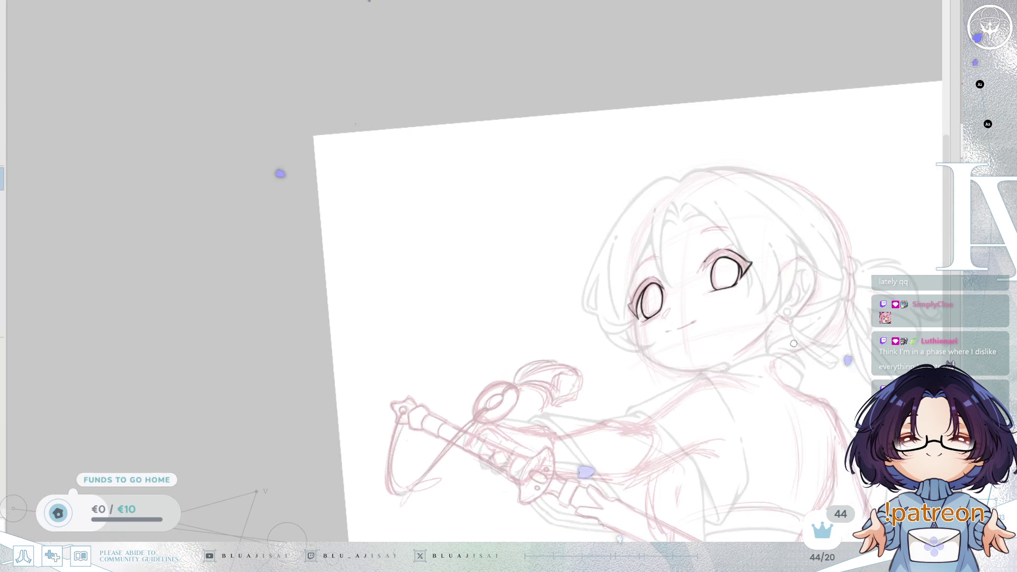
- Recentre the head, level the rotation and mirror the canvas to check proportions
left_click_drag(794, 344, 677, 345)
key("Delete")
key("Insert")
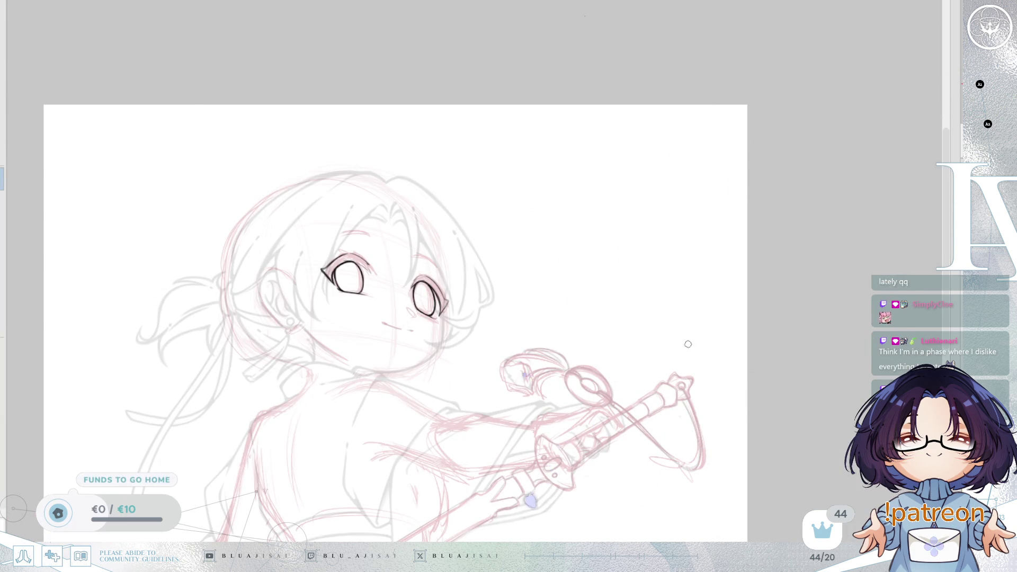
key("Insert")
scroll(609, 297, "up", 5)
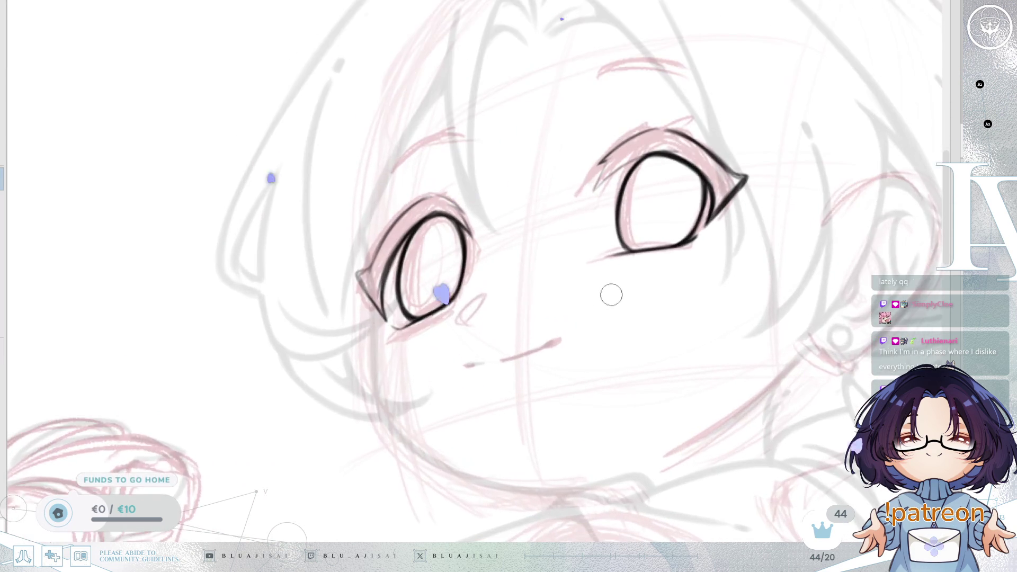
scroll(611, 294, "up", 4)
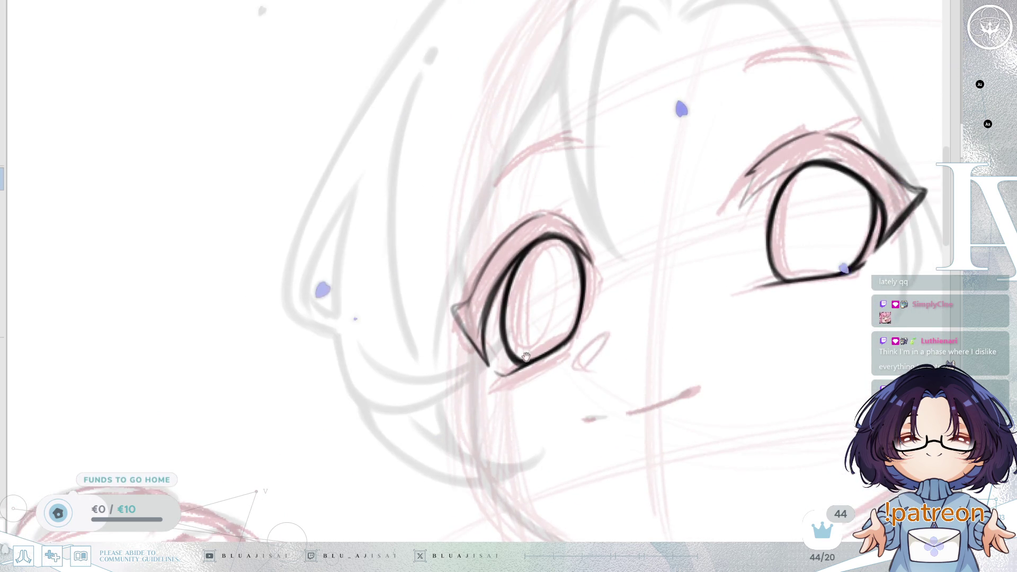
- Re-ink the lower eye's left outline with a sharper corner
left_click_drag(526, 356, 481, 380)
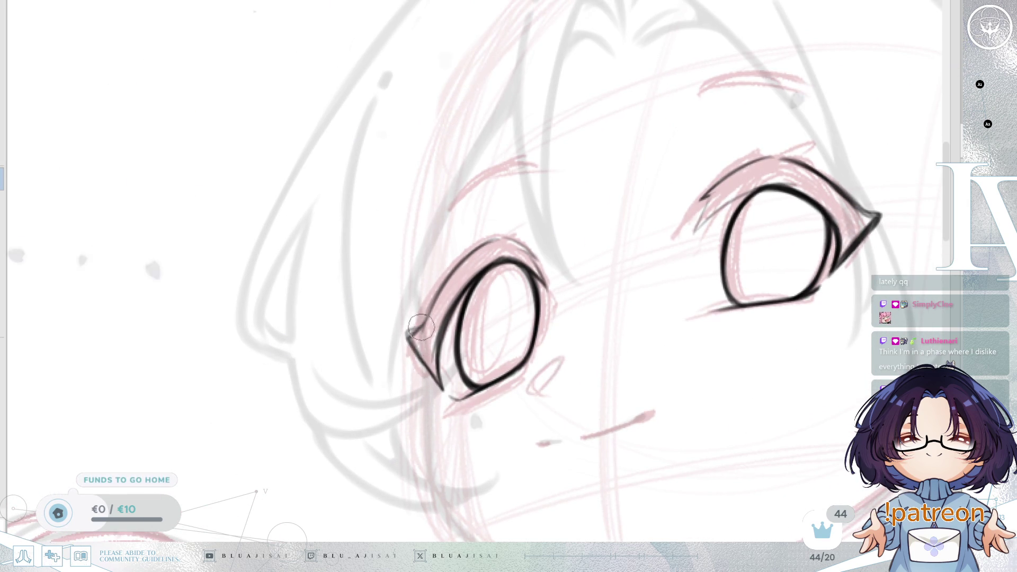
key("End")
key("End")
left_click_drag(541, 317, 800, 295)
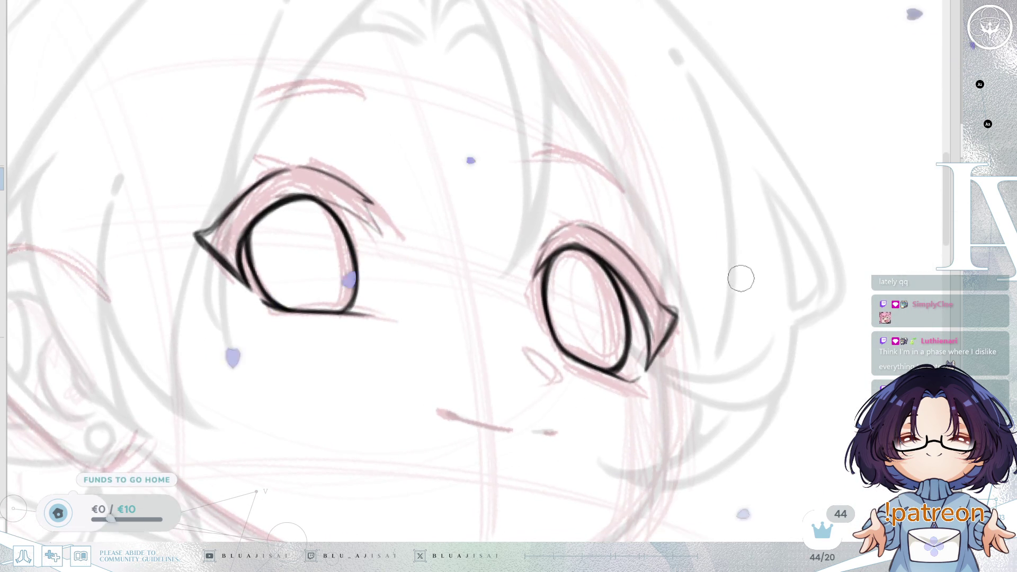
left_click_drag(728, 306, 788, 312)
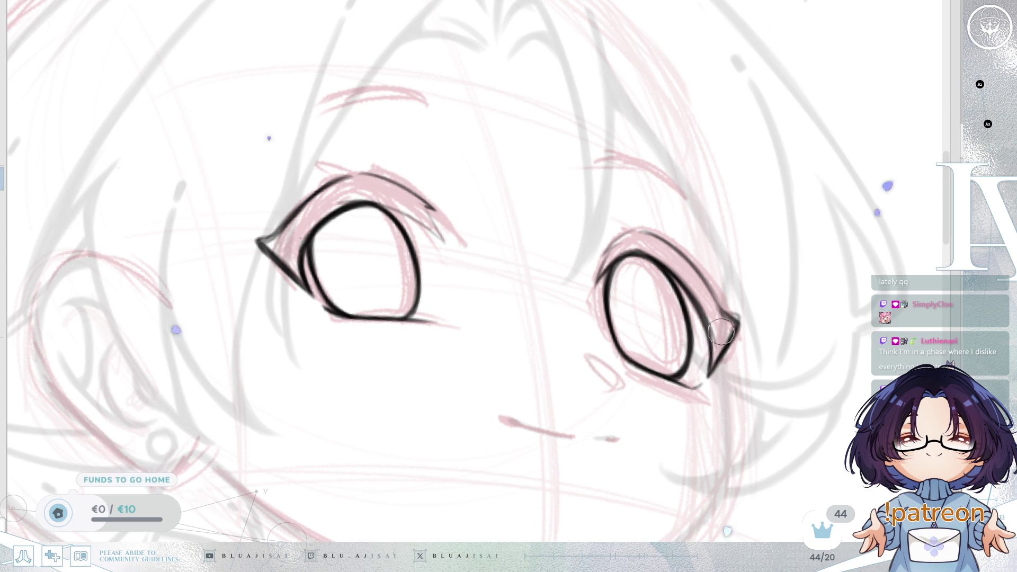
mouse_move(730, 281)
left_mouse_down()
mouse_move(607, 284)
mouse_move(659, 296)
mouse_move(609, 386)
mouse_move(477, 279)
left_mouse_up()
left_click_drag(493, 273, 478, 376)
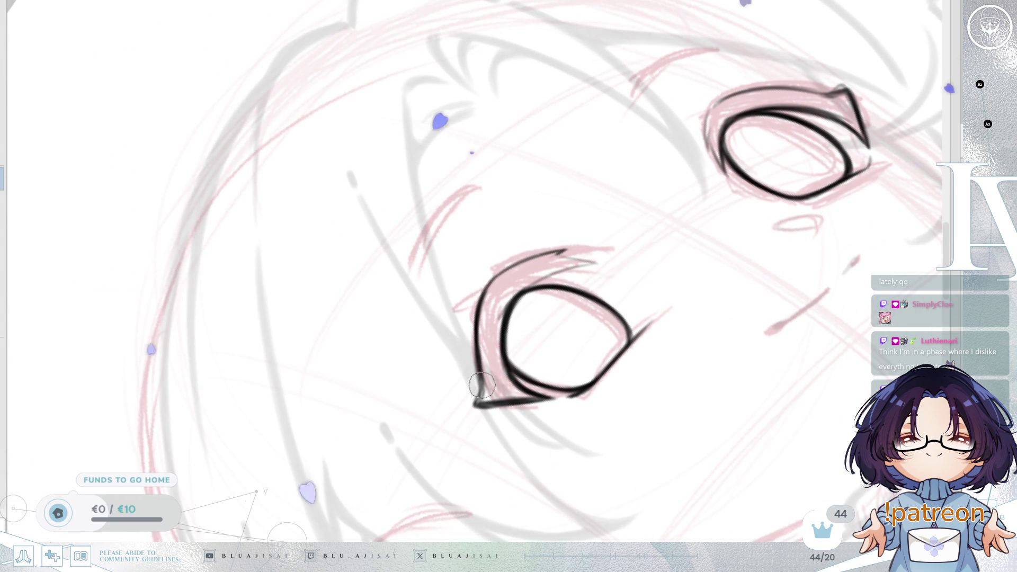
mouse_move(483, 312)
left_mouse_down()
mouse_move(480, 398)
mouse_move(567, 354)
mouse_move(617, 307)
mouse_move(663, 290)
mouse_move(640, 257)
mouse_move(663, 213)
left_mouse_up()
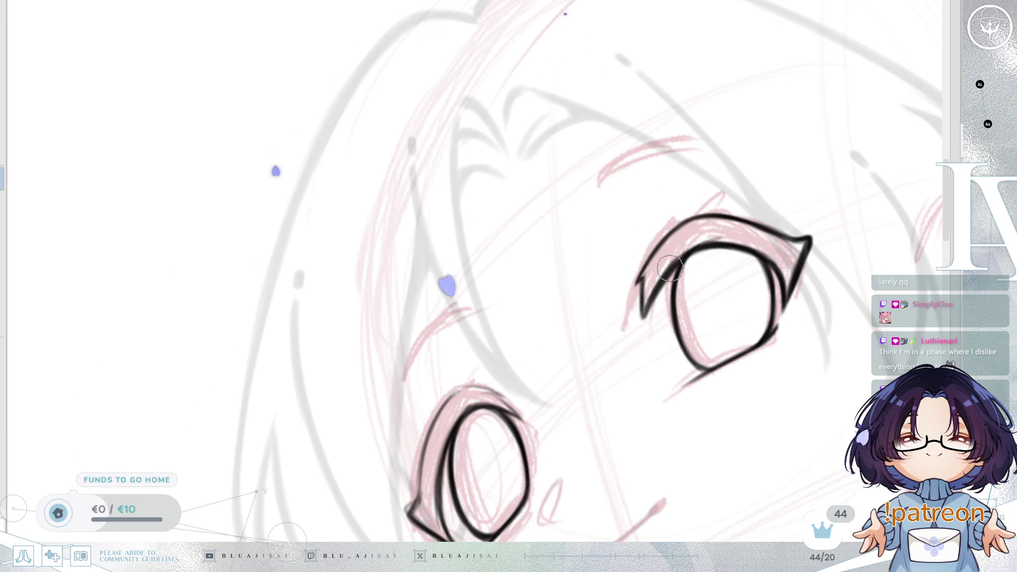
- Thicken and extend the right eye's upper lid, then review the whole head
mouse_move(717, 257)
left_mouse_down()
mouse_move(699, 244)
mouse_move(688, 263)
mouse_move(699, 275)
mouse_move(678, 282)
left_mouse_up()
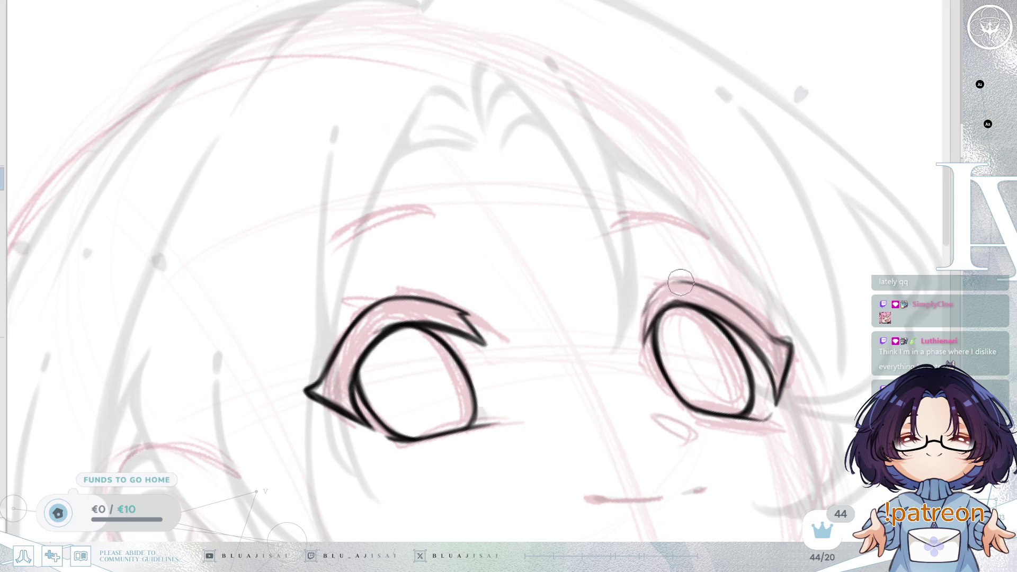
mouse_move(643, 339)
left_mouse_down()
mouse_move(647, 307)
mouse_move(689, 307)
mouse_move(772, 246)
mouse_move(726, 288)
mouse_move(497, 351)
left_mouse_up()
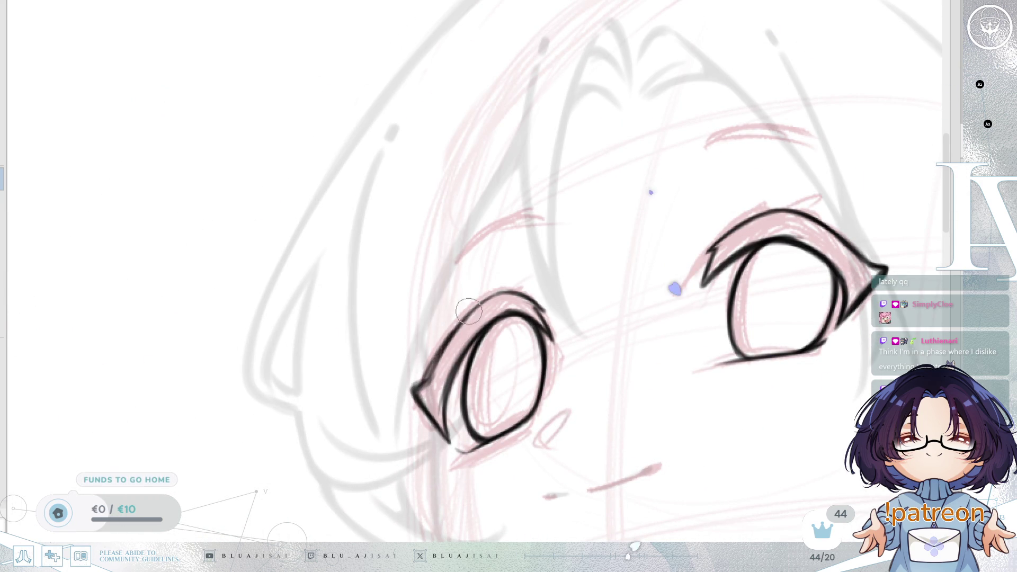
scroll(524, 296, "down", 5)
left_click_drag(524, 295, 756, 343)
scroll(756, 343, "down", 2)
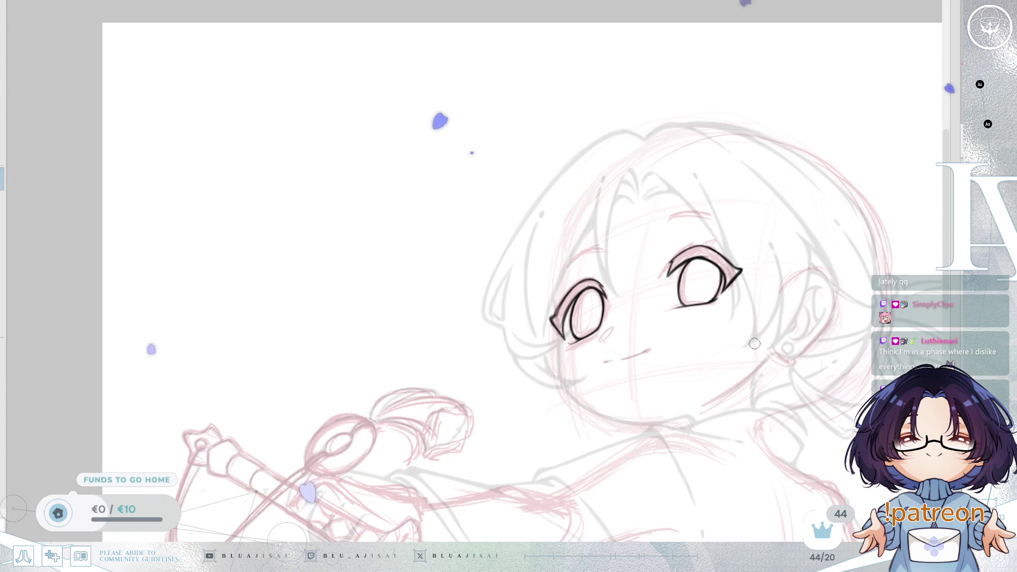
scroll(754, 344, "up", 4)
left_click_drag(763, 381, 750, 366)
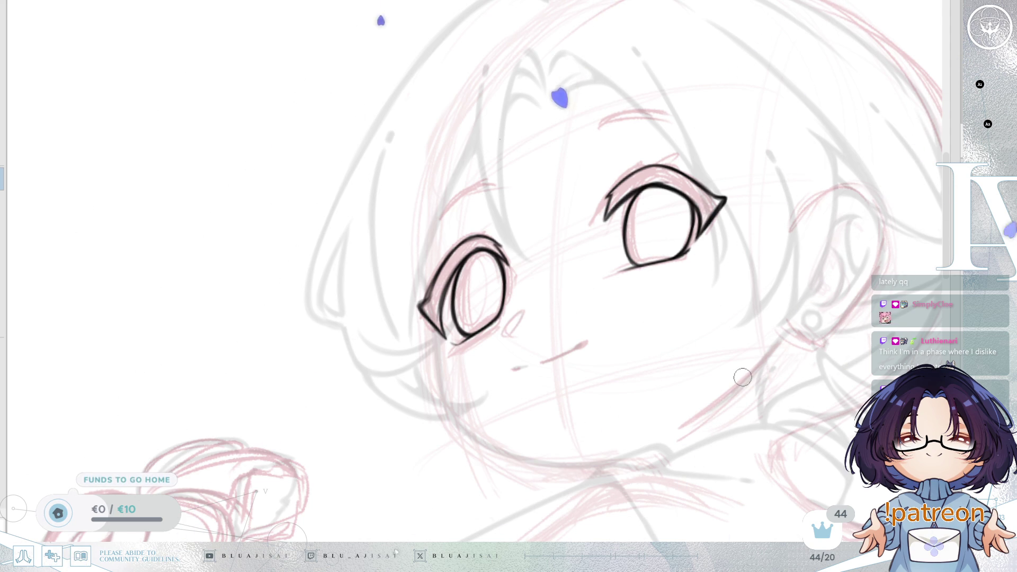
- Join the left eye's lower lid to its corner
scroll(742, 377, "up", 3)
mouse_move(731, 359)
left_mouse_down()
mouse_move(773, 392)
mouse_move(794, 388)
left_mouse_up()
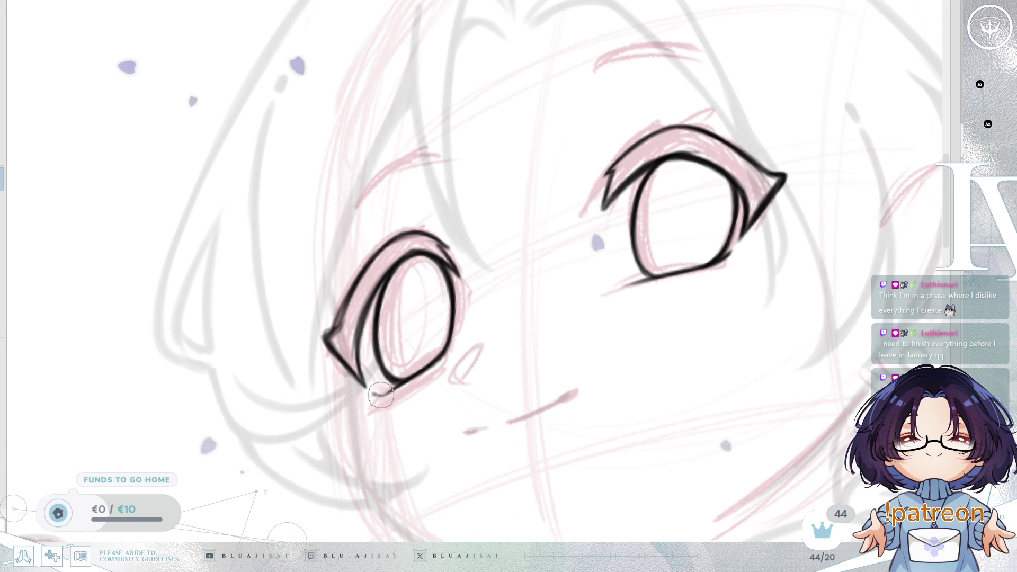
left_click_drag(375, 394, 391, 391)
left_click_drag(471, 375, 545, 391)
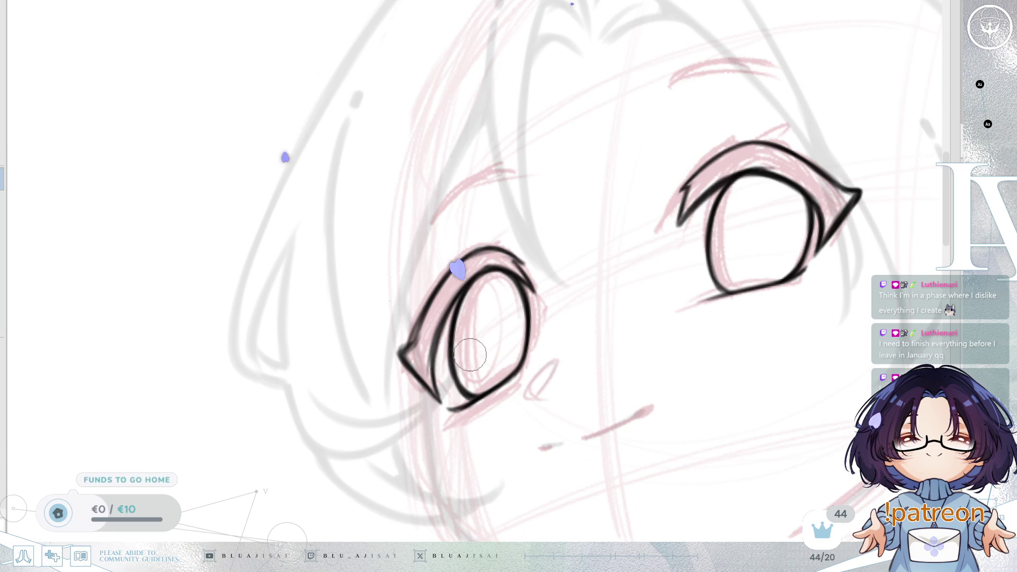
- Thicken the eye's corner and build the upper lid into a solid black wedge
mouse_move(470, 354)
left_mouse_down()
mouse_move(535, 275)
mouse_move(519, 345)
left_mouse_up()
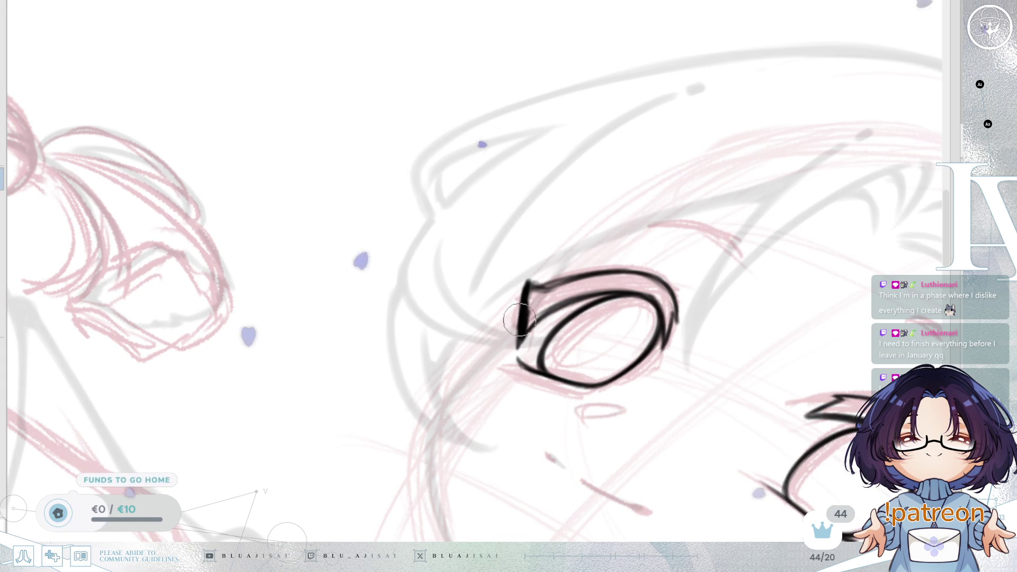
mouse_move(527, 281)
left_mouse_down()
mouse_move(532, 310)
mouse_move(545, 273)
left_mouse_up()
key("Delete")
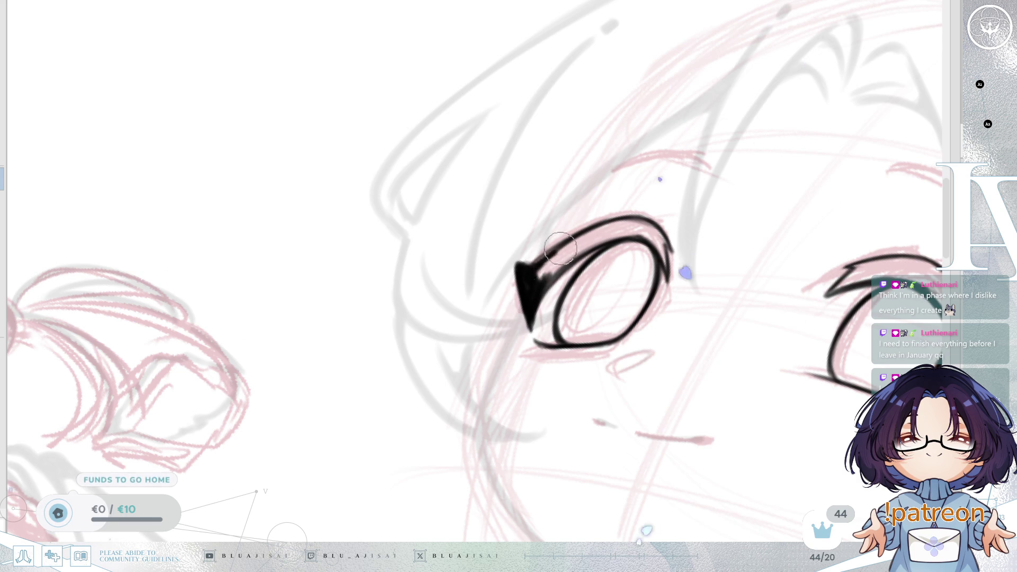
mouse_move(536, 286)
left_mouse_down()
mouse_move(594, 239)
mouse_move(535, 299)
mouse_move(595, 236)
mouse_move(550, 265)
mouse_move(625, 238)
mouse_move(538, 228)
mouse_move(608, 171)
mouse_move(596, 177)
left_mouse_up()
key("Delete")
- Darken and thicken the first eye's upper lid stroke into a bold black lash
key("h")
left_click_drag(743, 233, 859, 246)
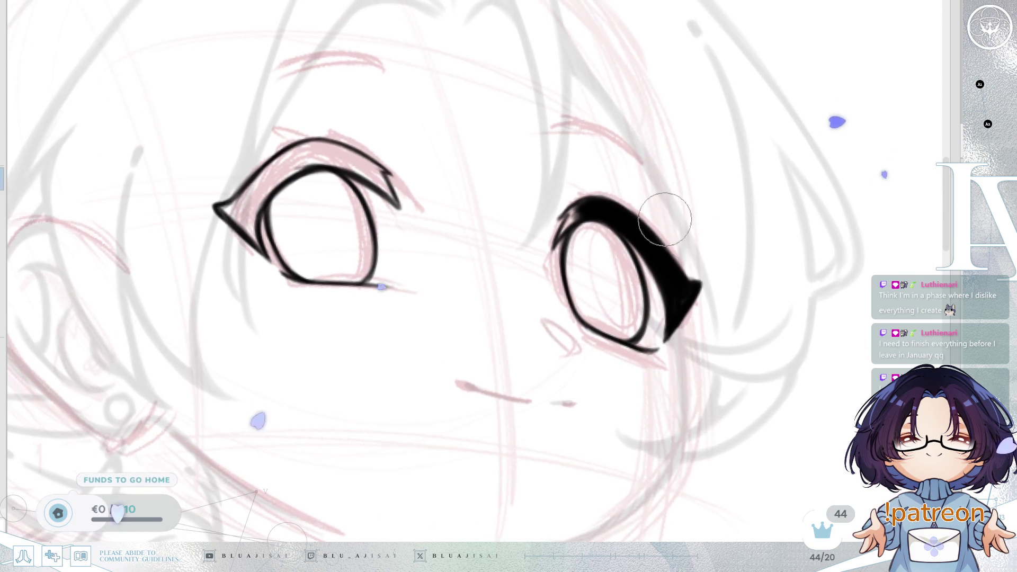
left_click_drag(585, 200, 577, 213)
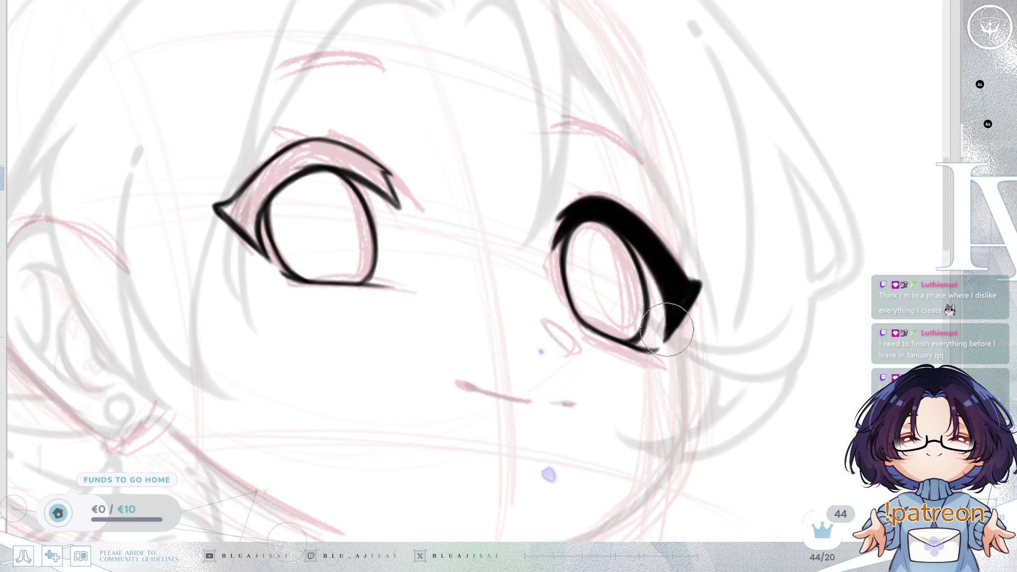
left_click_drag(722, 257, 718, 276)
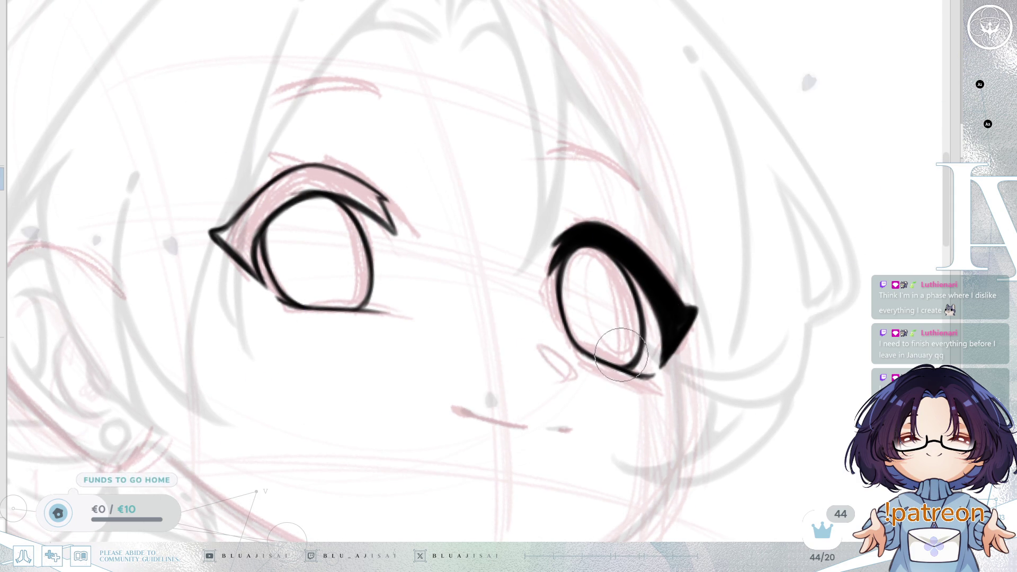
- Ink a bold, solid black upper lid on the other eye and compare both in mirror view
mouse_move(710, 283)
left_mouse_down()
mouse_move(869, 298)
mouse_move(908, 344)
mouse_move(973, 326)
left_mouse_up()
mouse_move(490, 275)
left_mouse_down()
mouse_move(511, 238)
mouse_move(565, 205)
left_mouse_up()
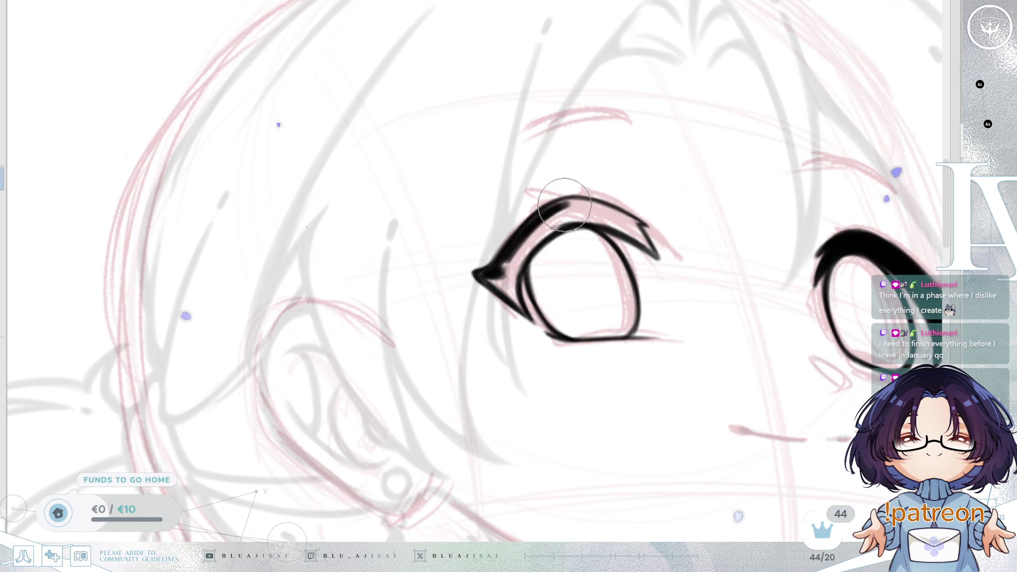
mouse_move(515, 245)
left_mouse_down()
mouse_move(566, 212)
mouse_move(530, 233)
mouse_move(513, 269)
left_mouse_up()
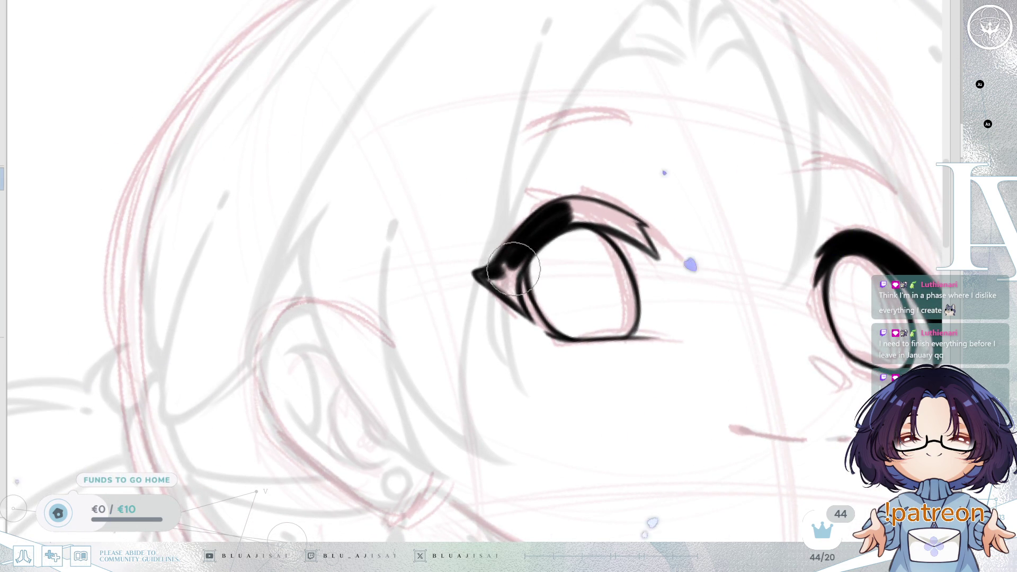
key("h")
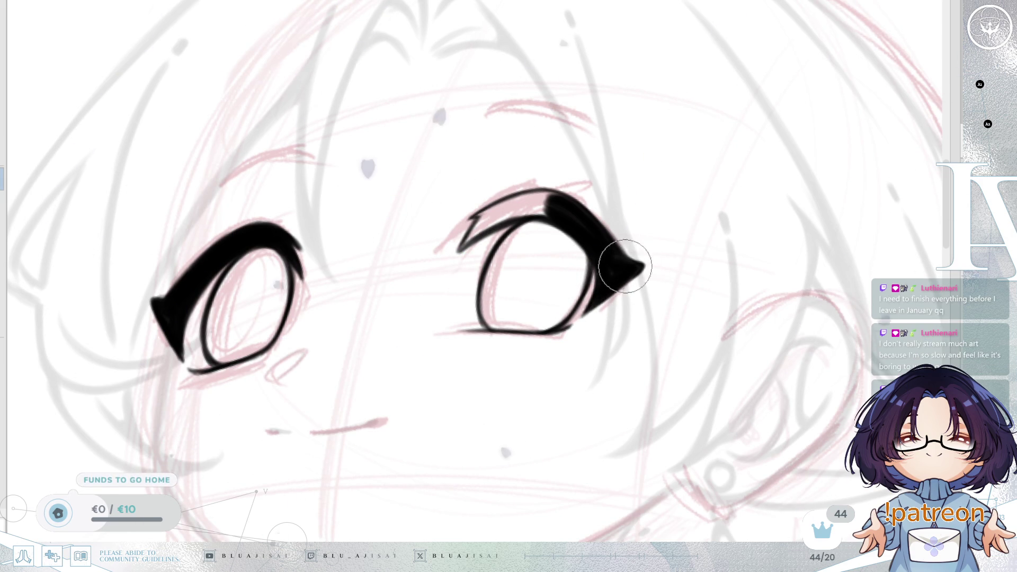
left_click_drag(669, 256, 630, 292)
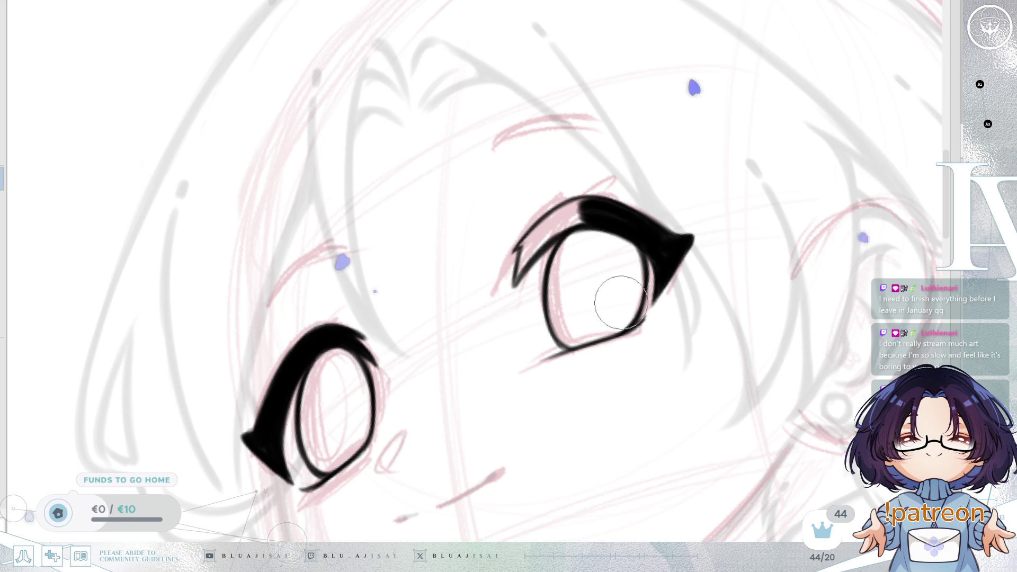
left_click_drag(652, 266, 696, 277)
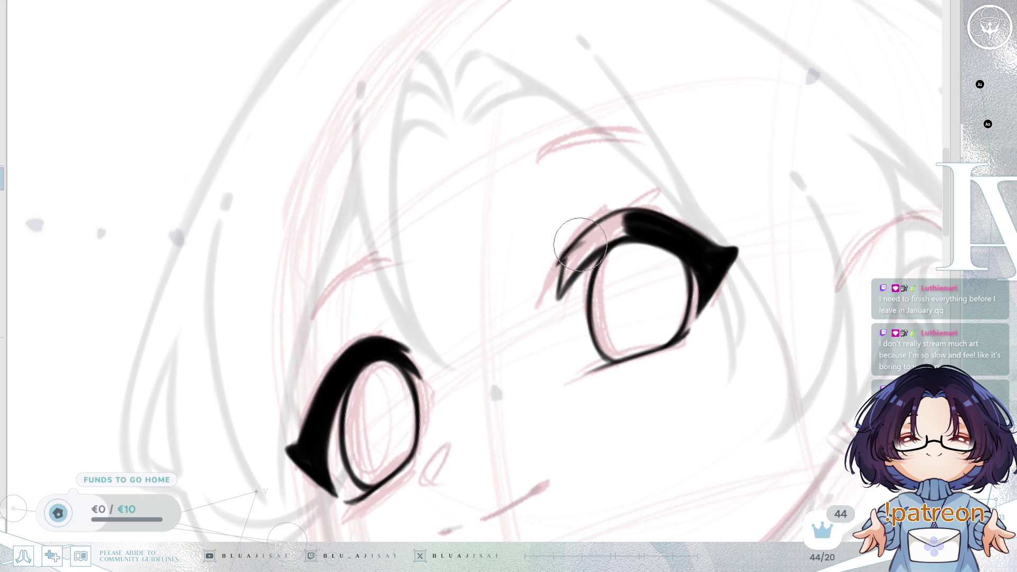
key("Delete")
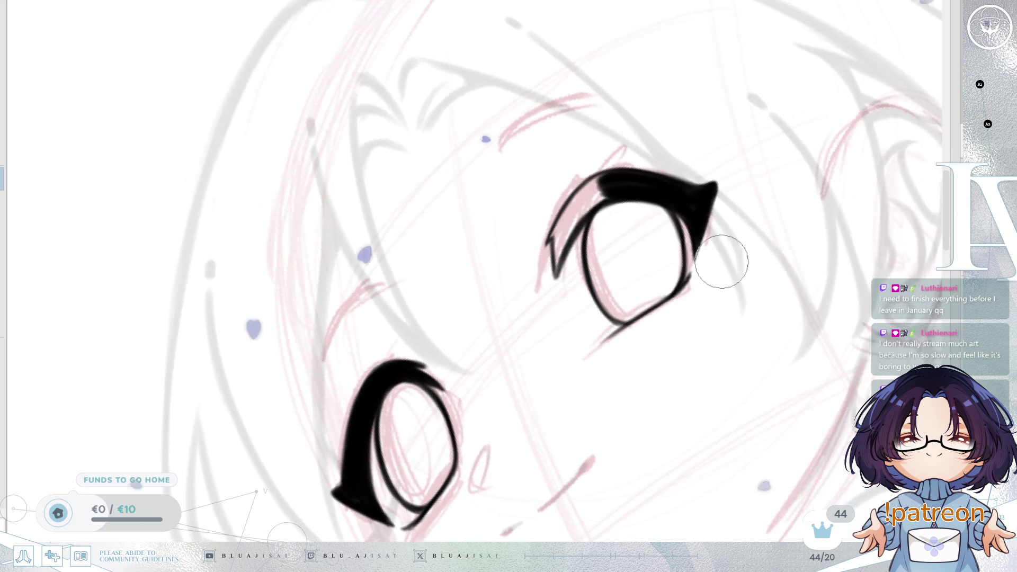
- Redraw the upper eye's left lash tip as one solid, tapered black stroke
left_click_drag(715, 170, 663, 218)
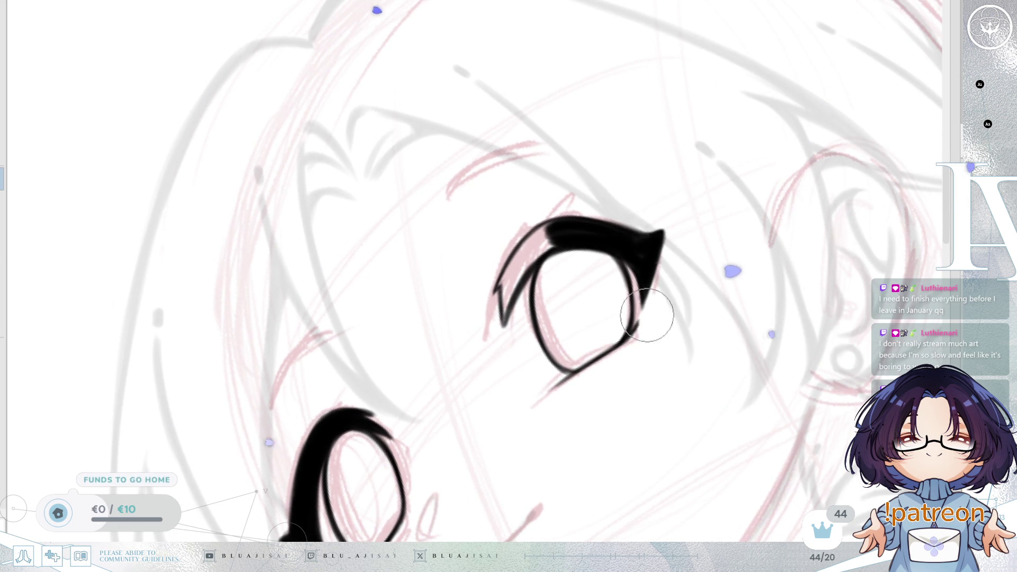
key("End")
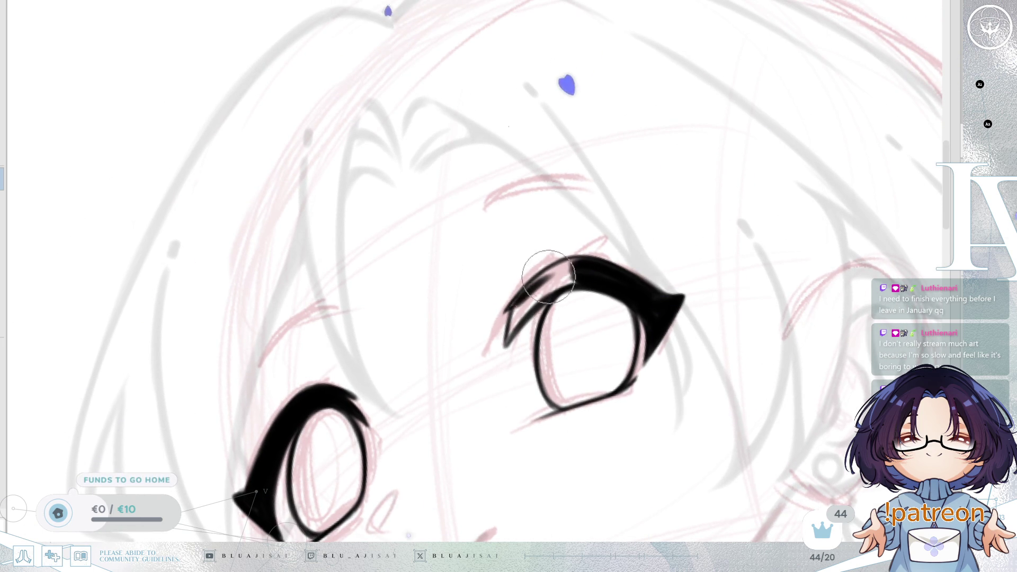
mouse_move(510, 310)
left_mouse_down()
mouse_move(548, 276)
mouse_move(561, 281)
mouse_move(516, 318)
mouse_move(503, 355)
mouse_move(521, 315)
left_mouse_up()
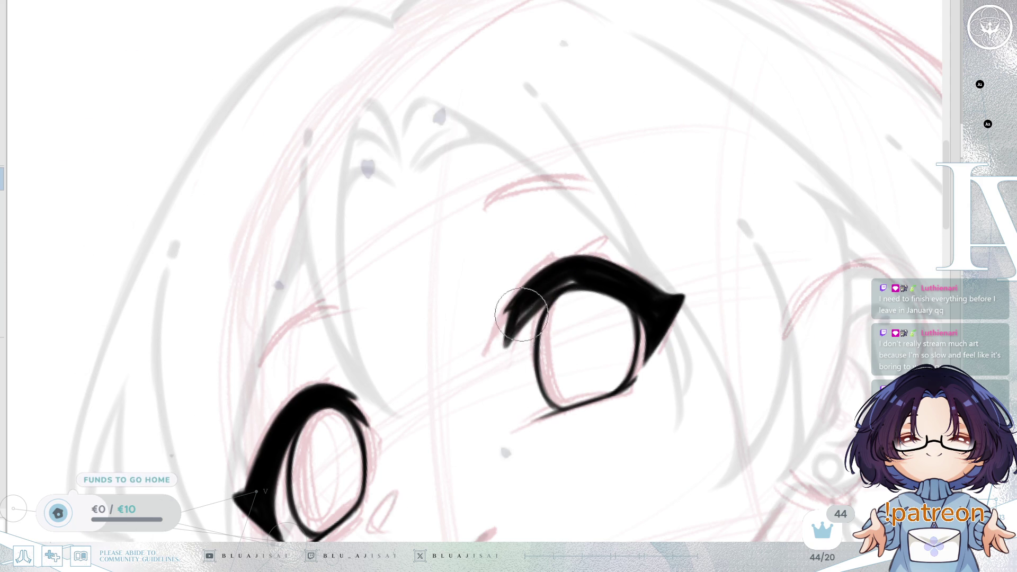
left_click_drag(586, 281, 502, 356)
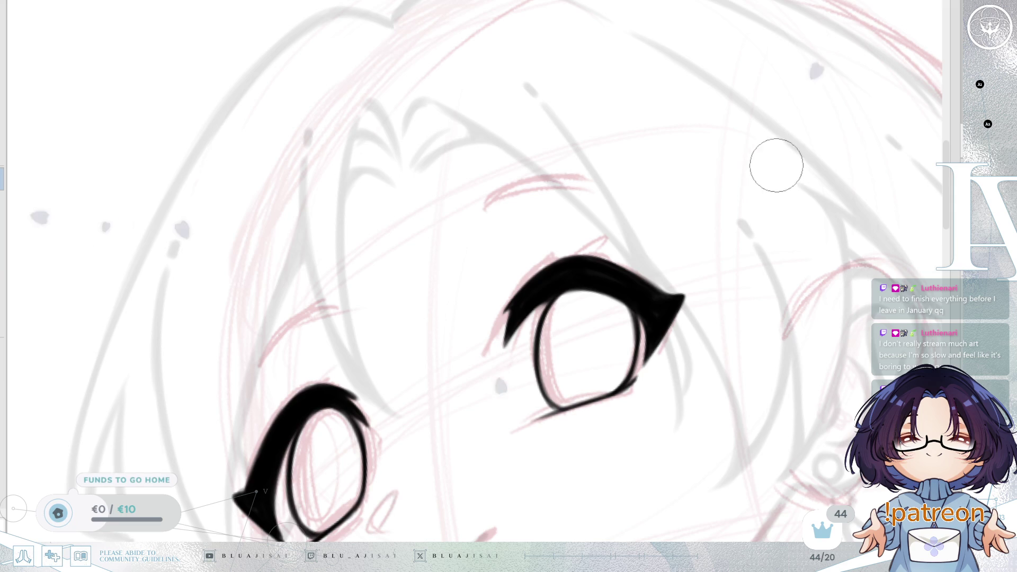
scroll(781, 127, "left", 1)
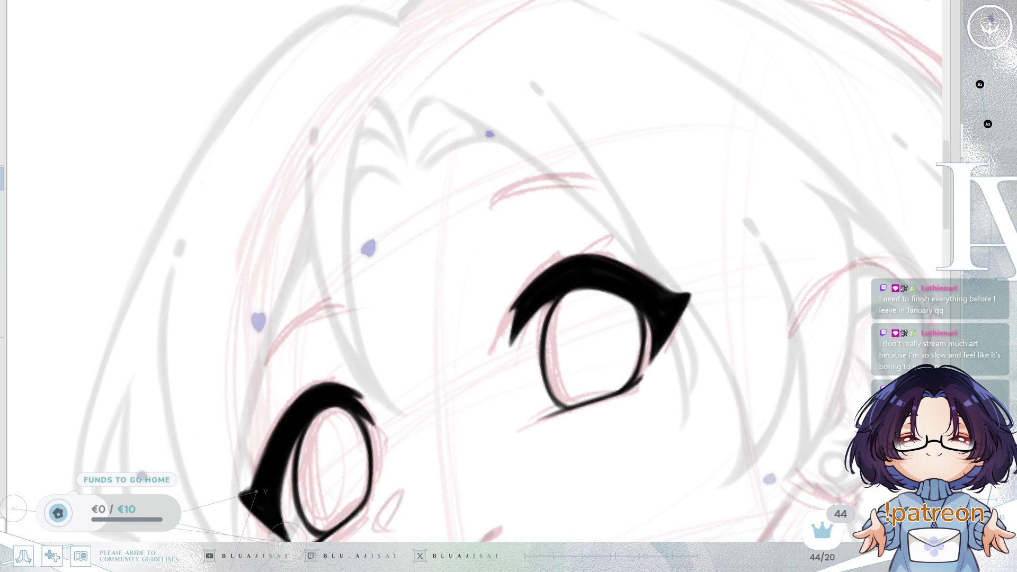
scroll(477, 264, "left", 2)
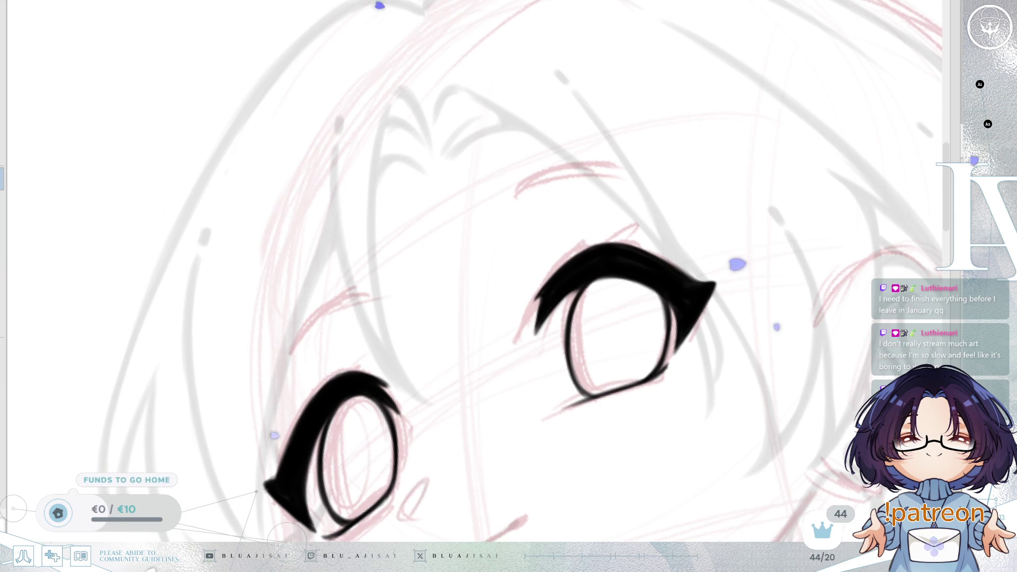
- Rotate and zoom the canvas view so the left eye sits level and centred
left_click_drag(689, 317, 735, 231)
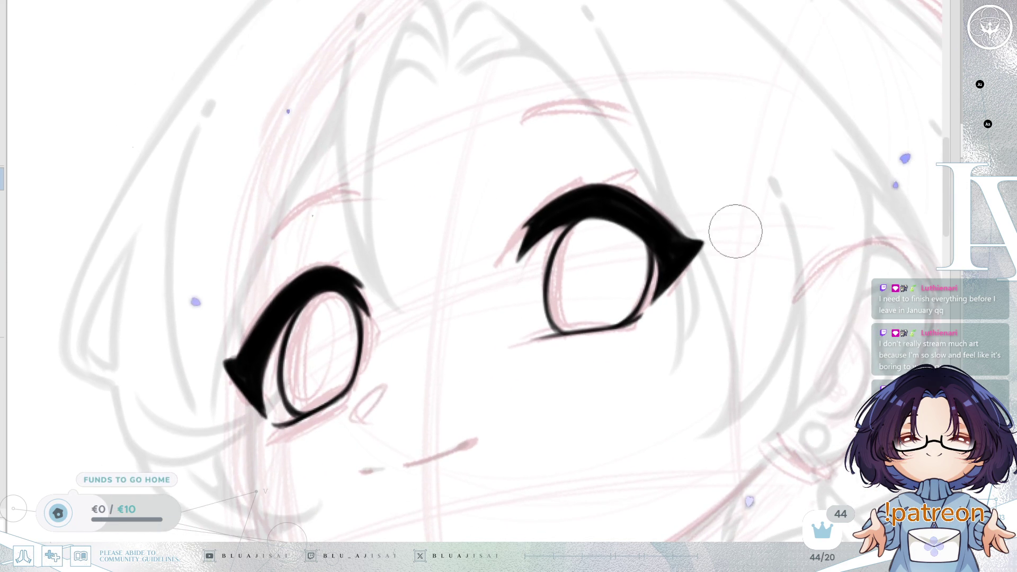
mouse_move(662, 254)
left_mouse_down()
mouse_move(669, 245)
mouse_move(736, 274)
left_mouse_up()
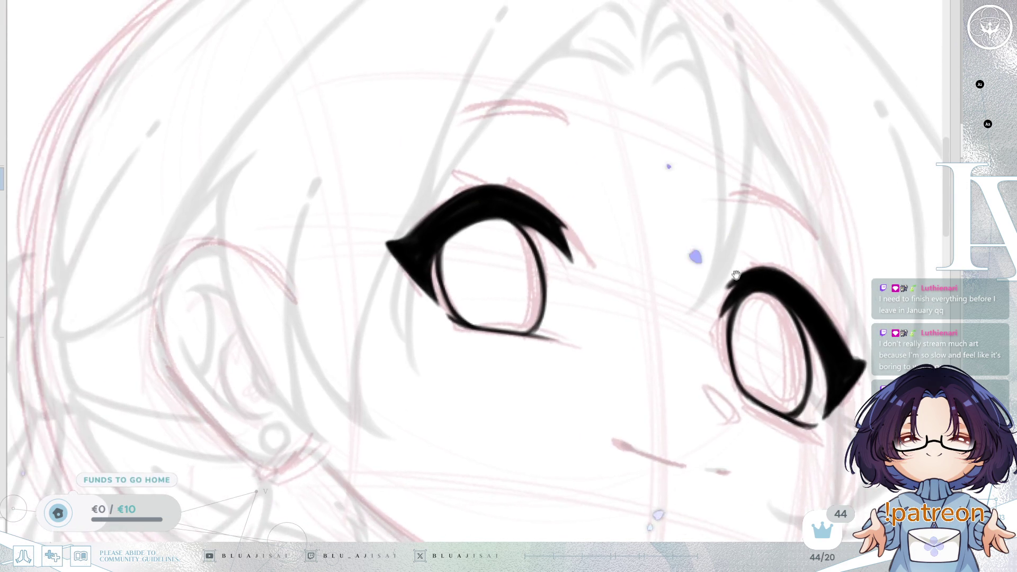
mouse_move(662, 280)
left_mouse_down()
mouse_move(681, 274)
mouse_move(643, 299)
left_mouse_up()
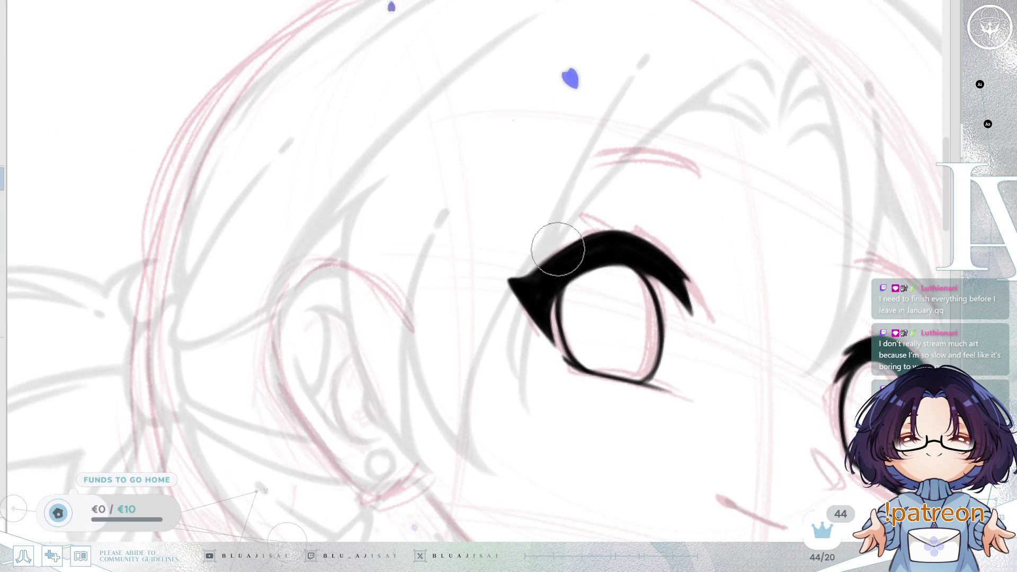
left_click_drag(558, 249, 547, 319)
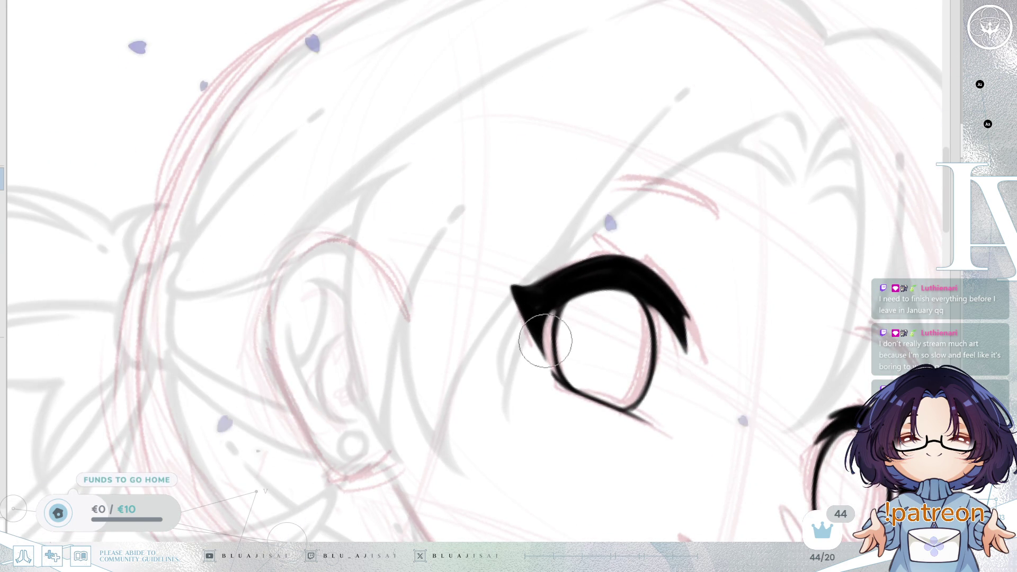
key("Delete")
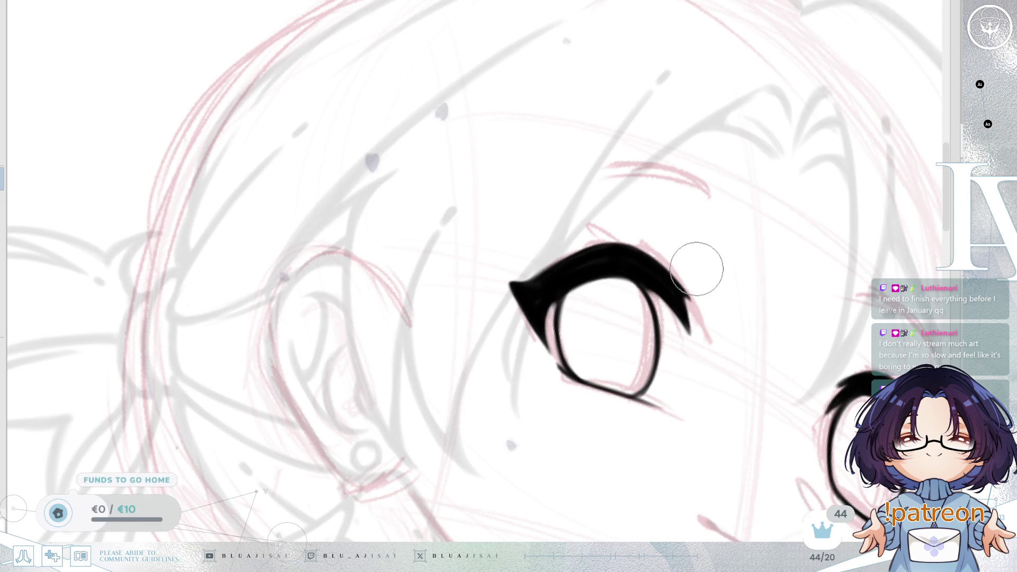
key("Delete")
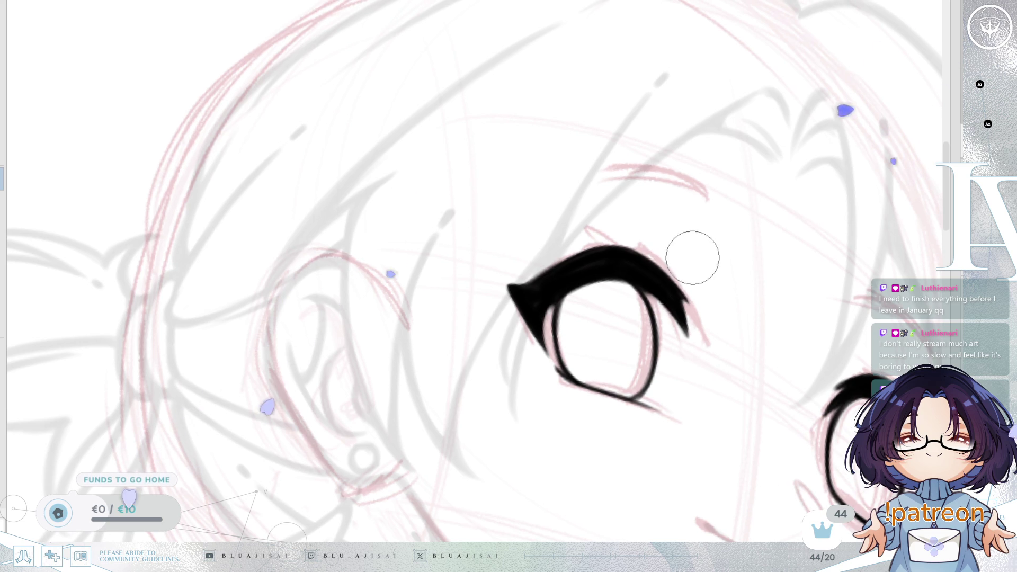
key("End")
key("End")
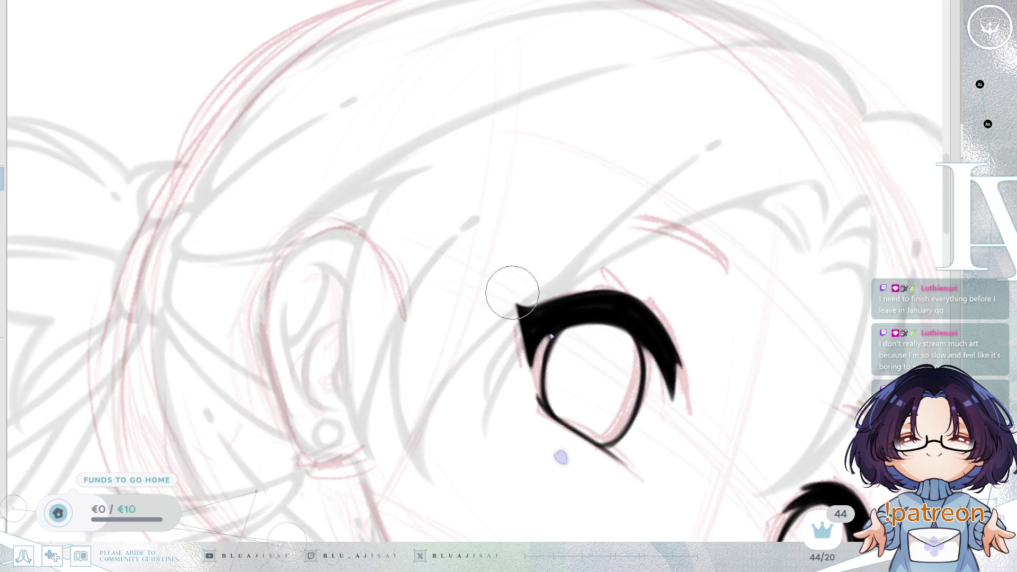
mouse_move(528, 378)
left_mouse_down()
mouse_move(736, 182)
mouse_move(761, 199)
mouse_move(822, 177)
mouse_move(781, 205)
left_mouse_up()
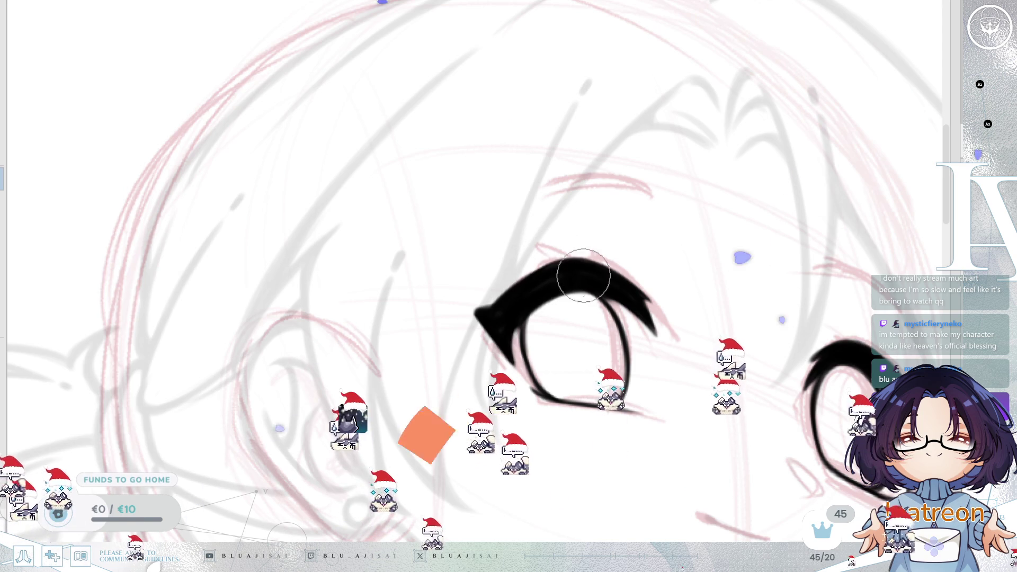
- In the mirrored view, thicken the other eye's upper lash and extend it down the outer side
mouse_move(628, 286)
left_mouse_down()
mouse_move(697, 233)
mouse_move(554, 305)
left_mouse_up()
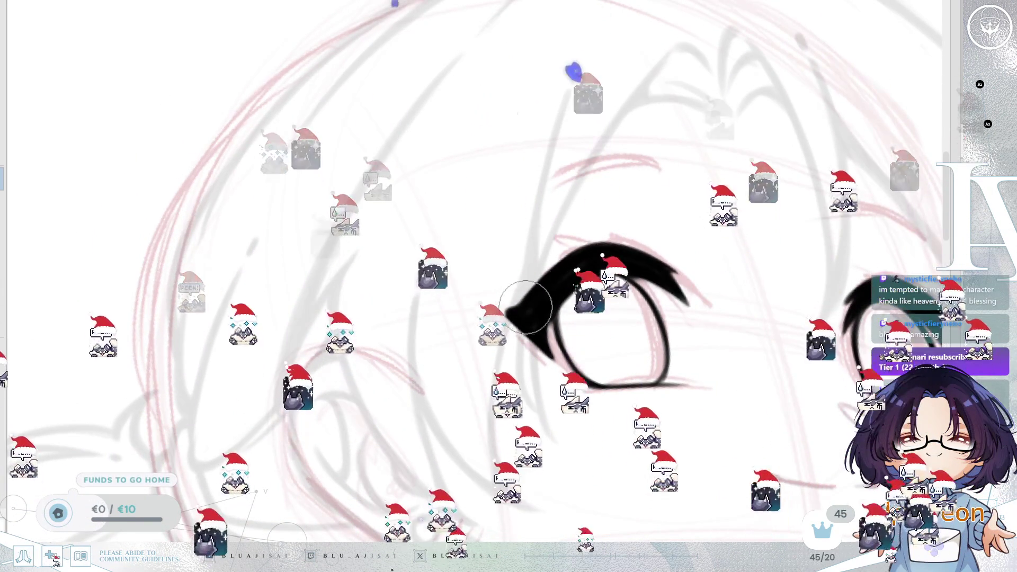
left_click_drag(770, 220, 767, 192)
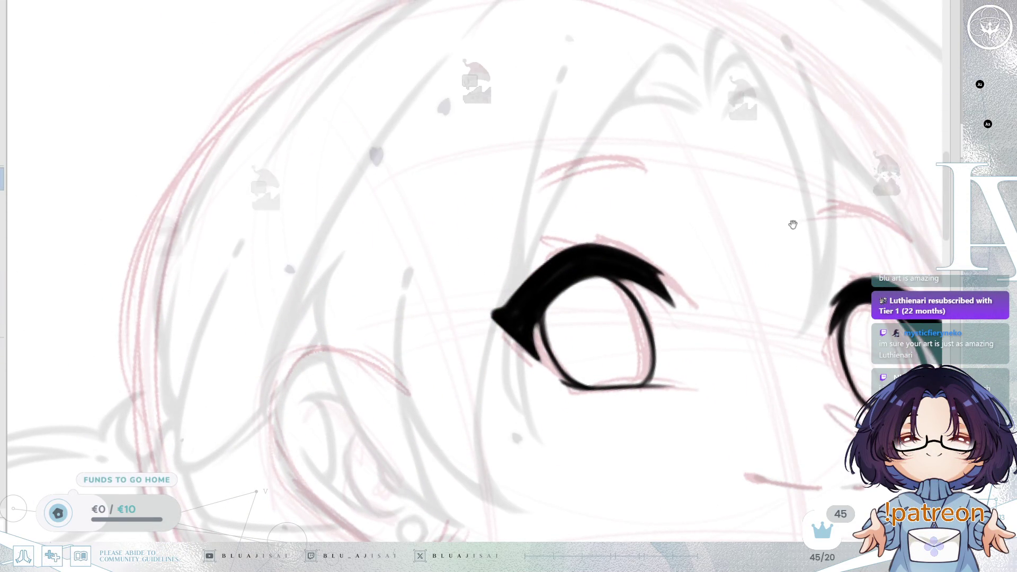
key("h")
mouse_move(785, 206)
left_mouse_down()
mouse_move(800, 232)
mouse_move(923, 190)
left_mouse_up()
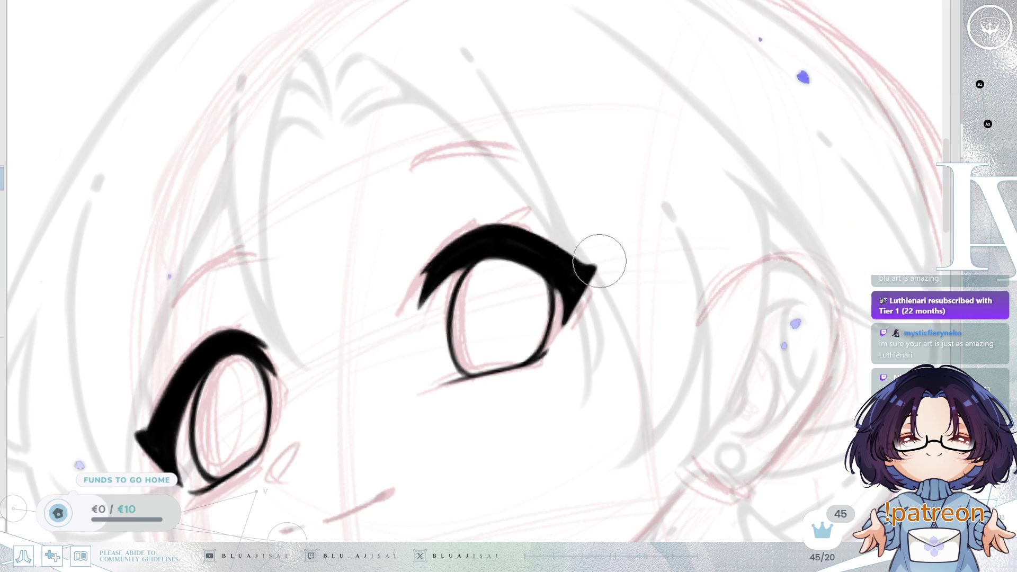
mouse_move(567, 448)
left_mouse_down()
mouse_move(763, 204)
mouse_move(598, 242)
left_mouse_up()
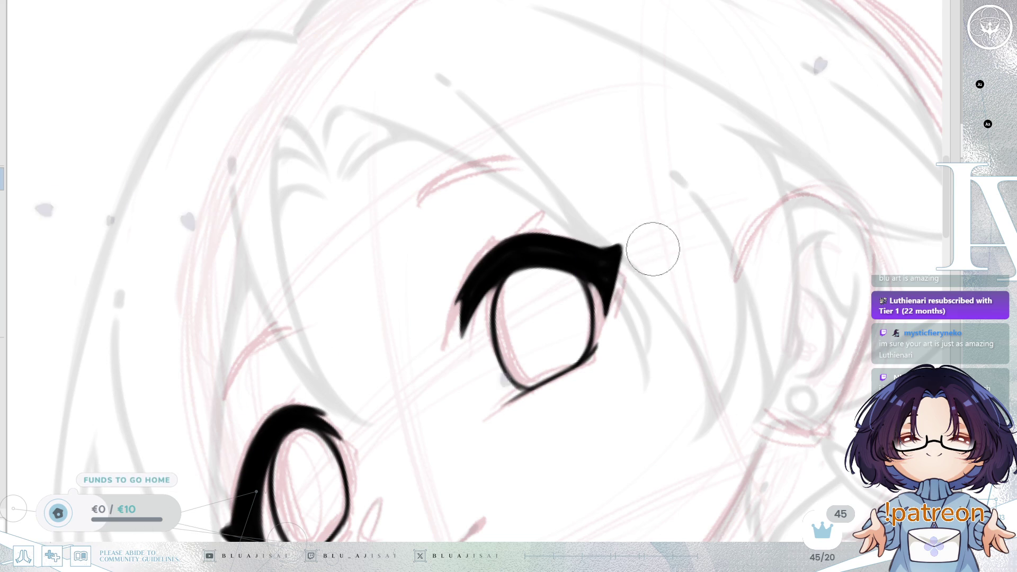
left_click_drag(653, 249, 674, 254)
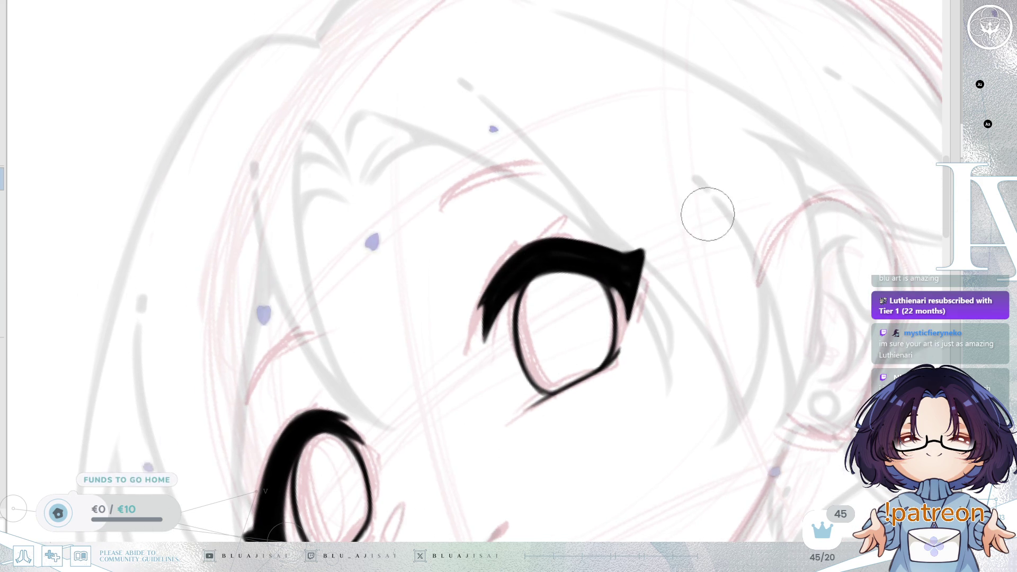
left_click_drag(707, 214, 726, 245)
mouse_move(485, 332)
left_mouse_down()
mouse_move(472, 335)
mouse_move(561, 278)
mouse_move(623, 301)
left_mouse_up()
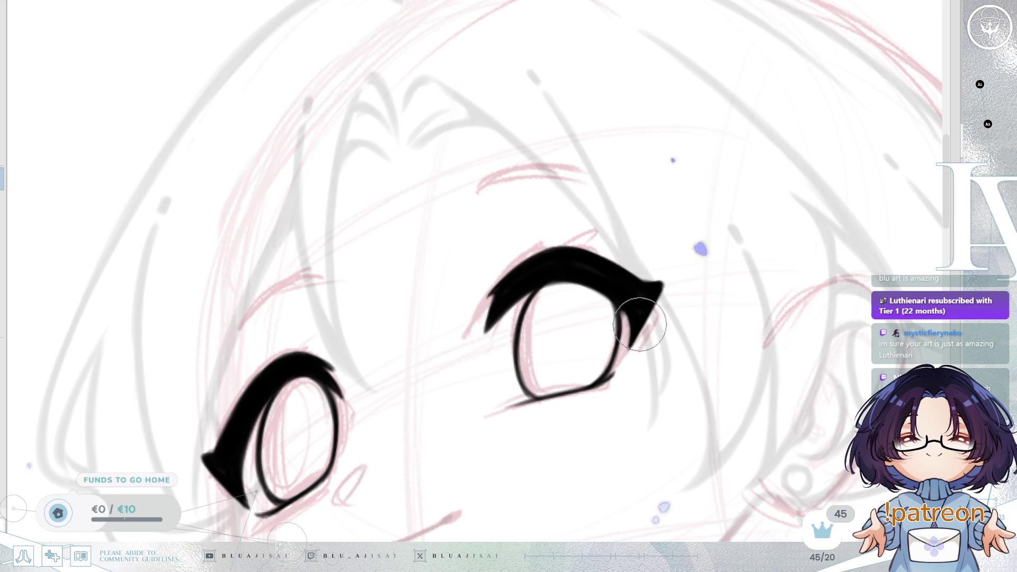
mouse_move(558, 263)
left_mouse_down()
mouse_move(692, 210)
mouse_move(787, 217)
mouse_move(615, 306)
mouse_move(698, 250)
mouse_move(684, 259)
left_mouse_up()
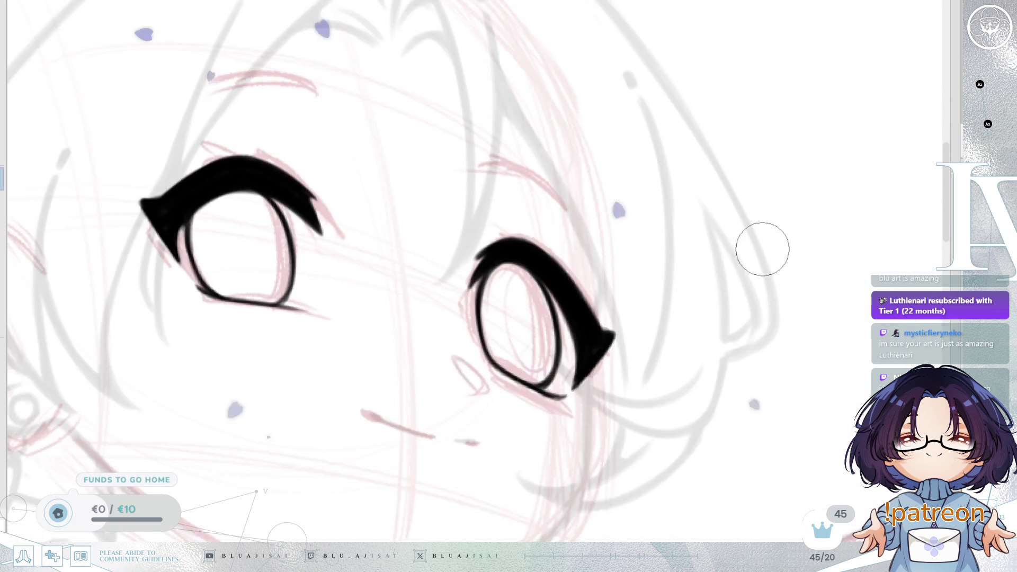
left_click_drag(612, 296, 608, 354)
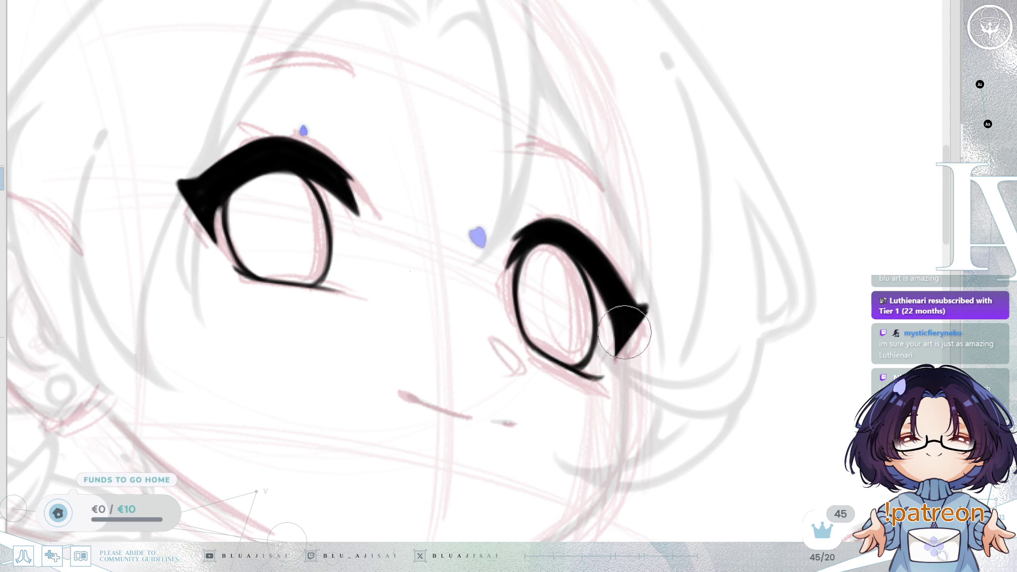
scroll(746, 238, "down", 2)
left_click_drag(751, 225, 718, 236)
scroll(717, 236, "up", 3)
left_click_drag(435, 403, 529, 231)
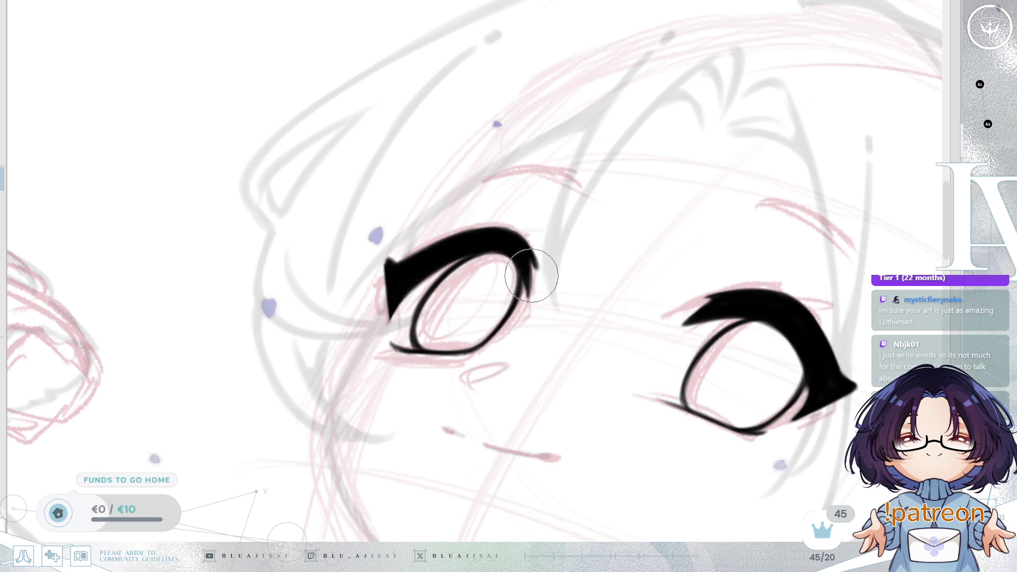
left_click_drag(608, 310, 681, 257)
left_click_drag(631, 281, 638, 306)
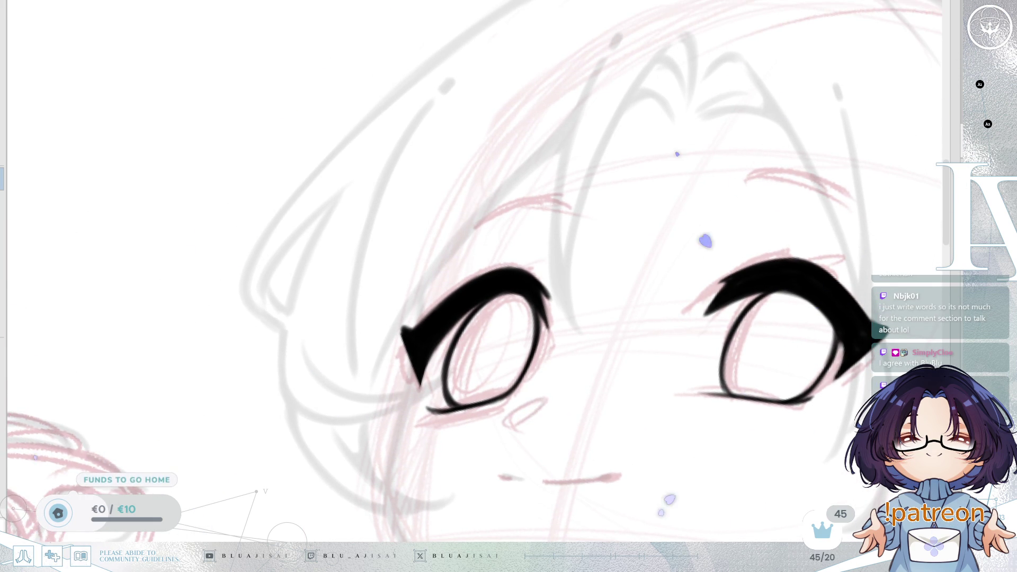
left_click_drag(419, 330, 457, 335)
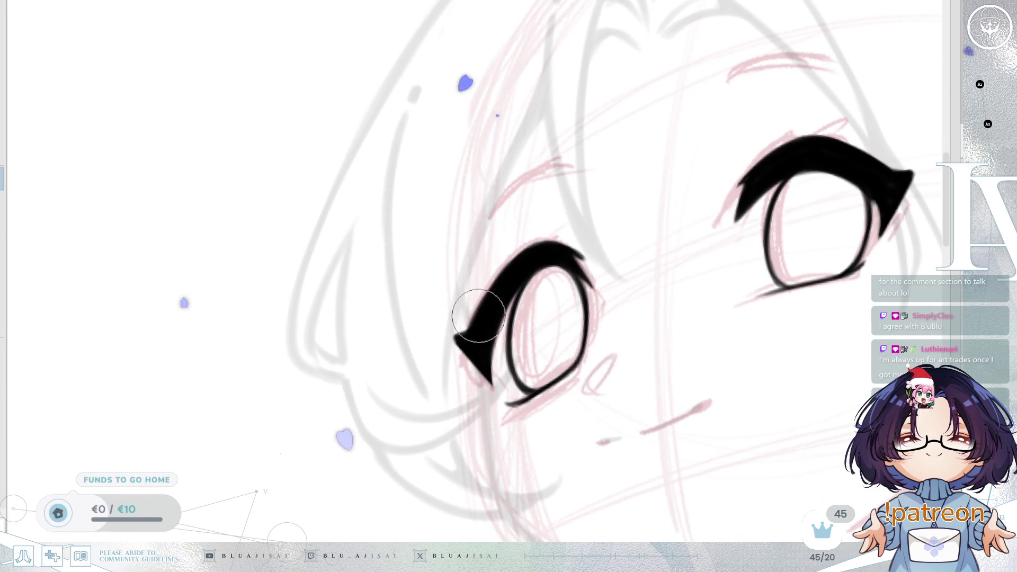
mouse_move(826, 219)
left_mouse_down()
mouse_move(795, 222)
mouse_move(663, 321)
mouse_move(656, 361)
mouse_move(743, 332)
left_mouse_up()
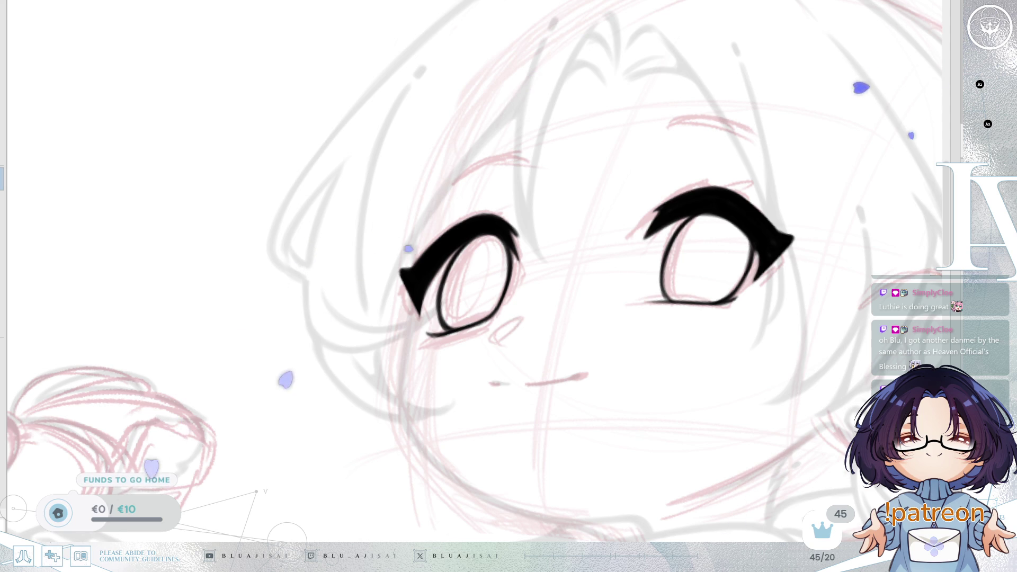
- Restore the faded lineart to solid black and fit the whole drawing in the window
left_click_drag(763, 169, 785, 158)
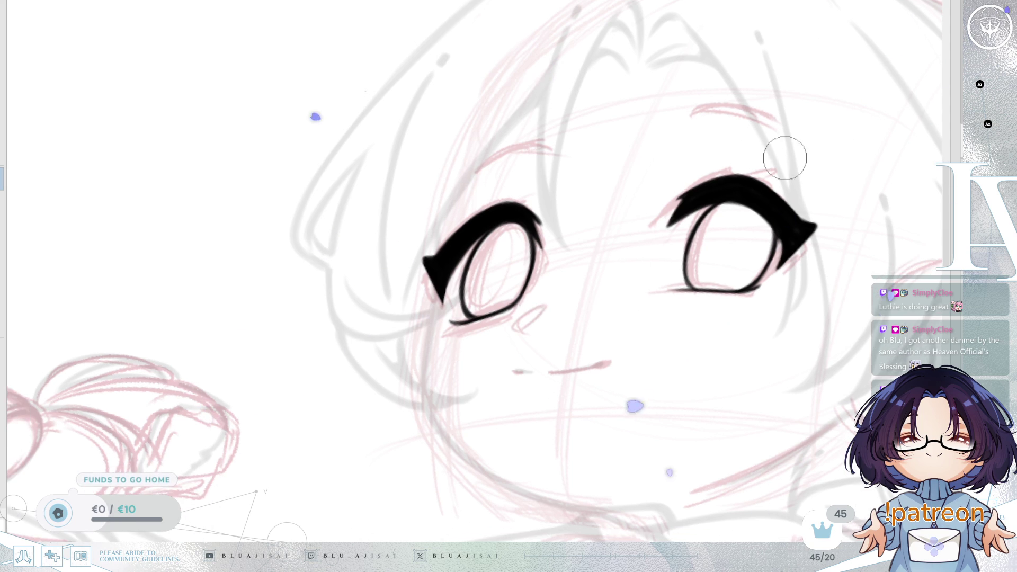
key("minus")
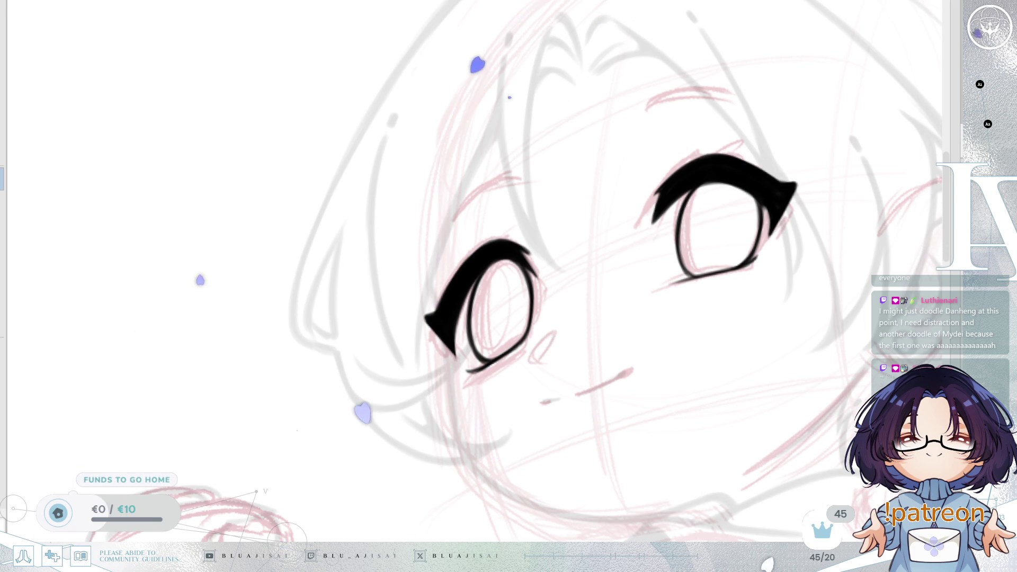
key("End")
key("ctrl+z")
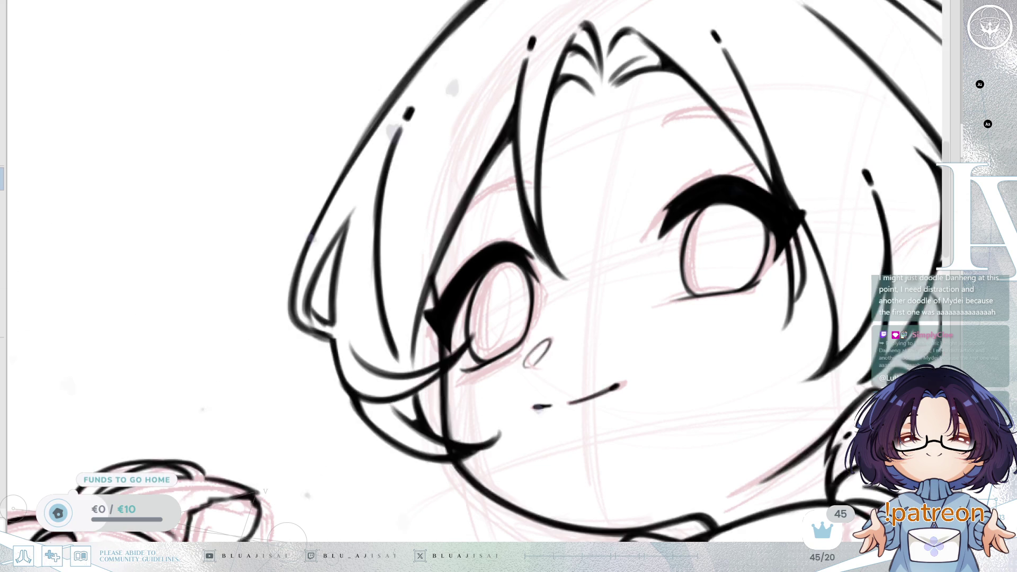
key("ctrl+0")
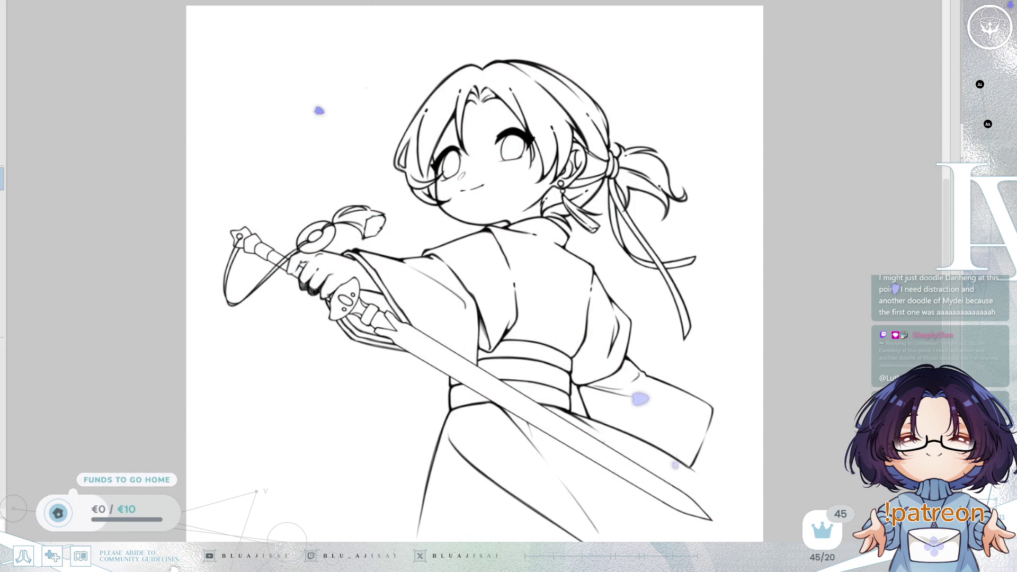
scroll(514, 325, "up", 3)
mouse_move(620, 303)
left_mouse_down()
mouse_move(739, 314)
mouse_move(758, 342)
left_mouse_up()
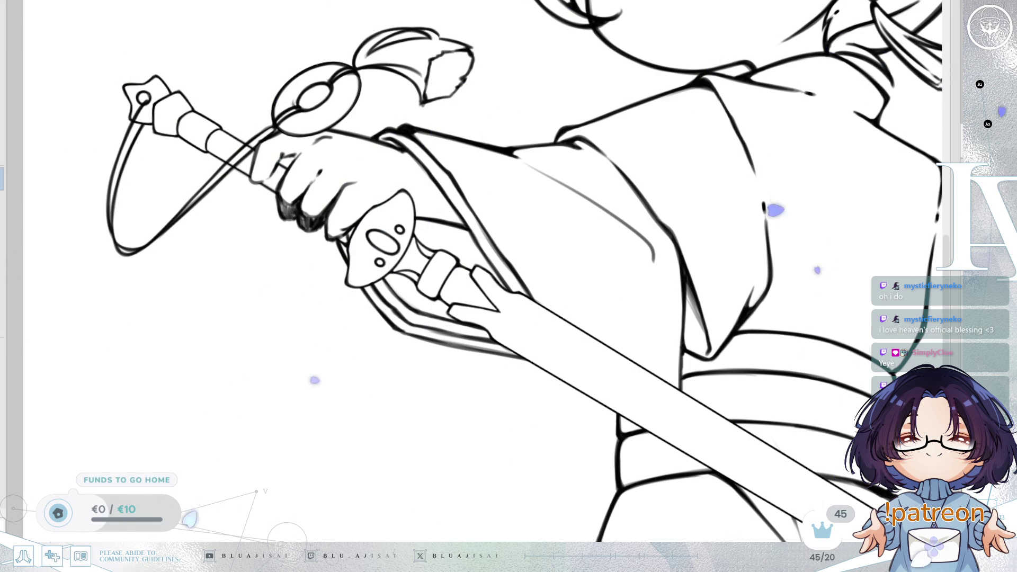
key("ctrl+0")
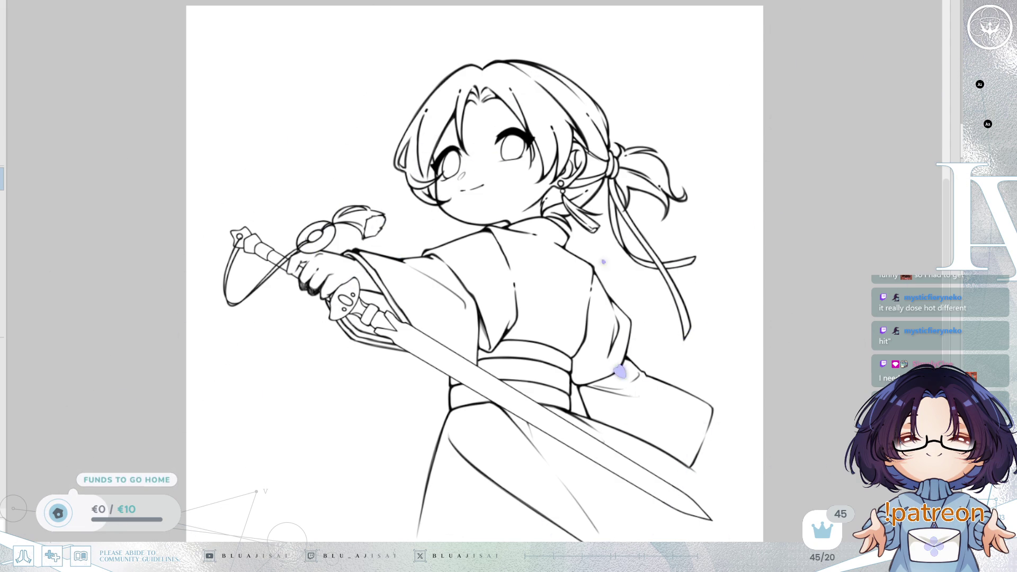
- Zoom and pan the view in on the girl's face
left_click_drag(829, 133, 834, 150)
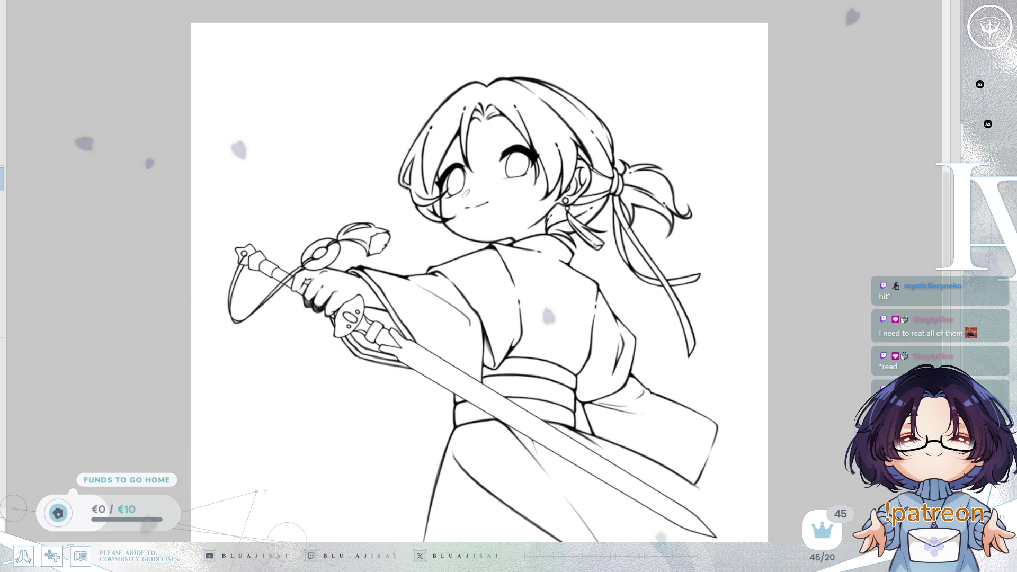
scroll(722, 320, "up", 2)
left_click_drag(652, 486, 652, 537)
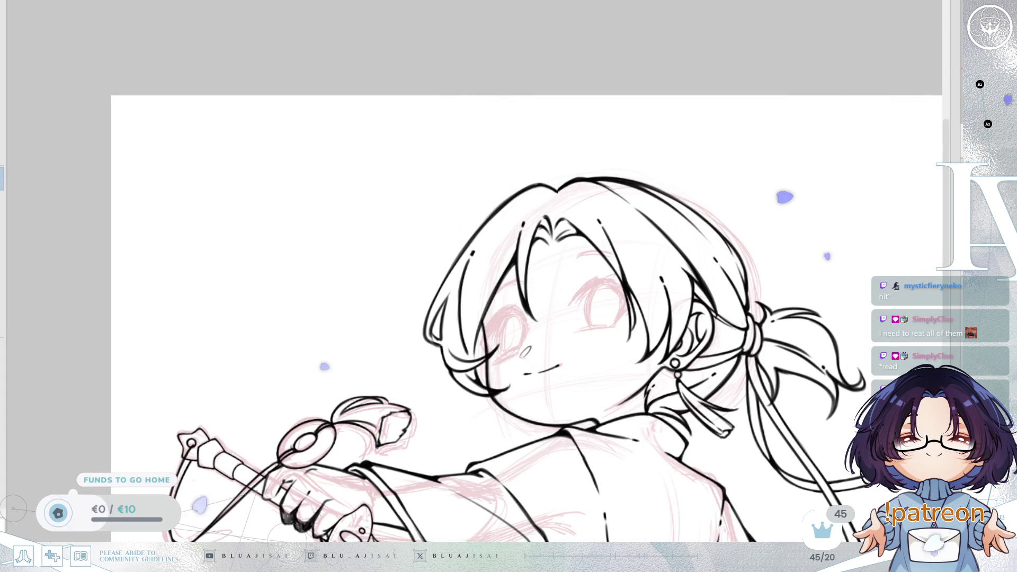
scroll(572, 324, "up", 3)
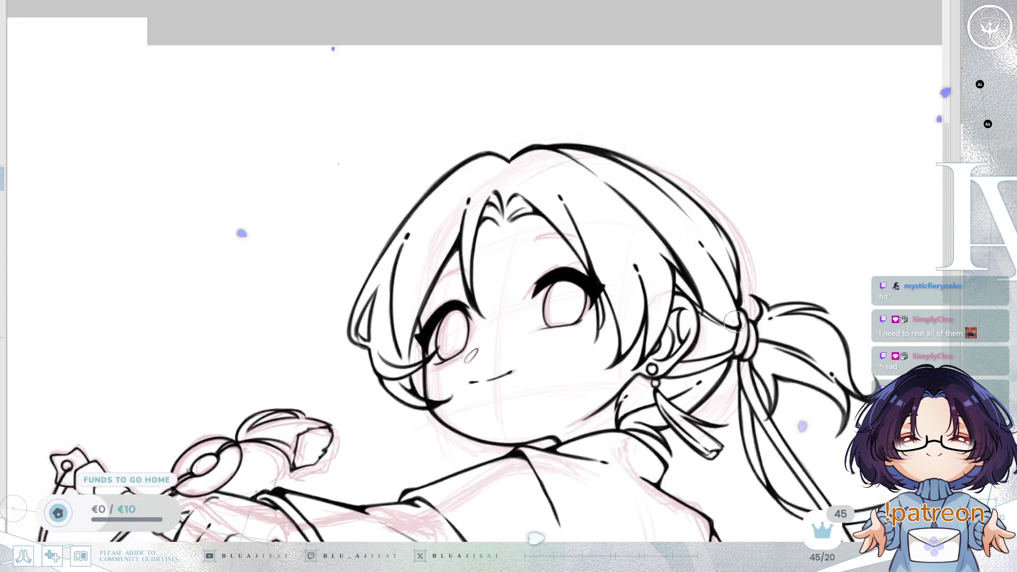
left_click_drag(572, 324, 589, 303)
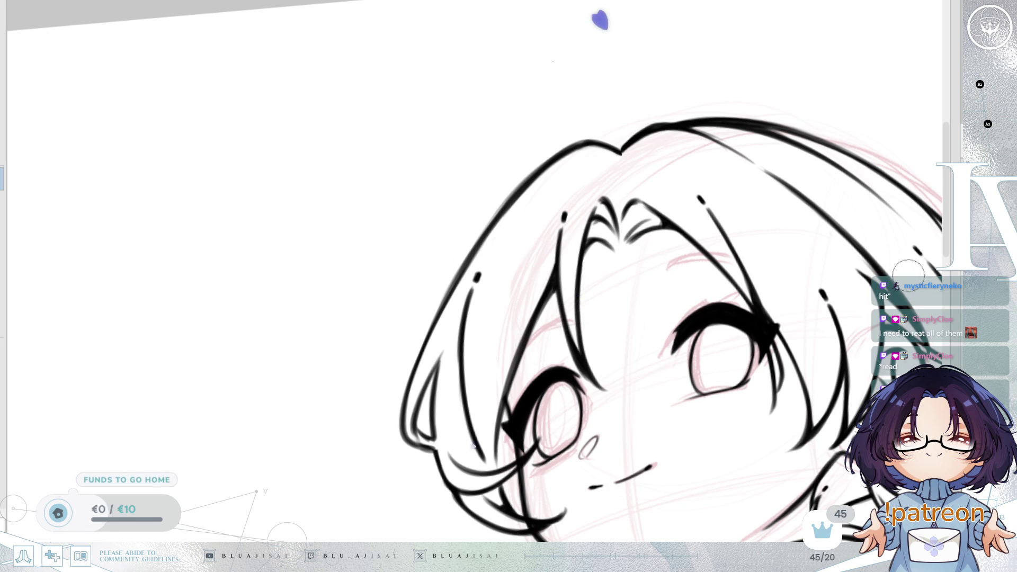
- Fade the hair lineart to light grey and sketch a first eyebrow stroke above the left eye
key("ctrl+u")
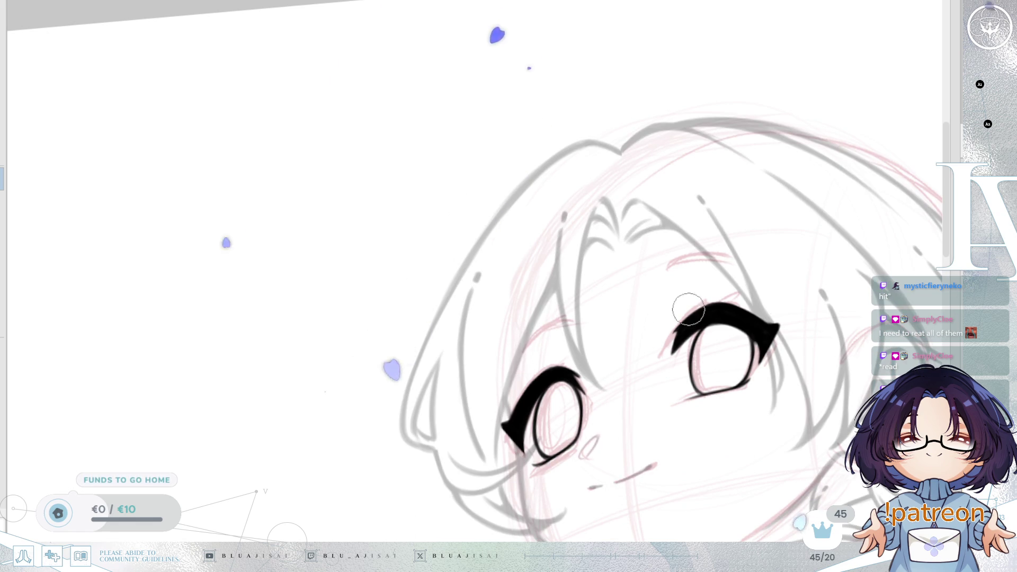
left_click_drag(524, 348, 569, 325)
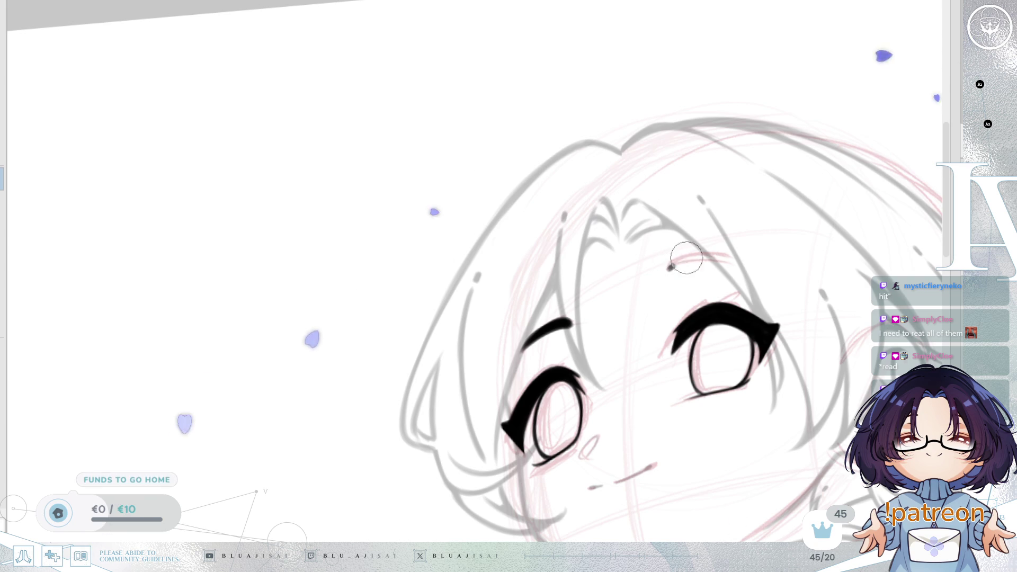
mouse_move(706, 281)
left_mouse_down()
mouse_move(708, 270)
mouse_move(583, 340)
left_mouse_up()
mouse_move(495, 406)
left_mouse_down()
mouse_move(707, 322)
mouse_move(694, 325)
left_mouse_up()
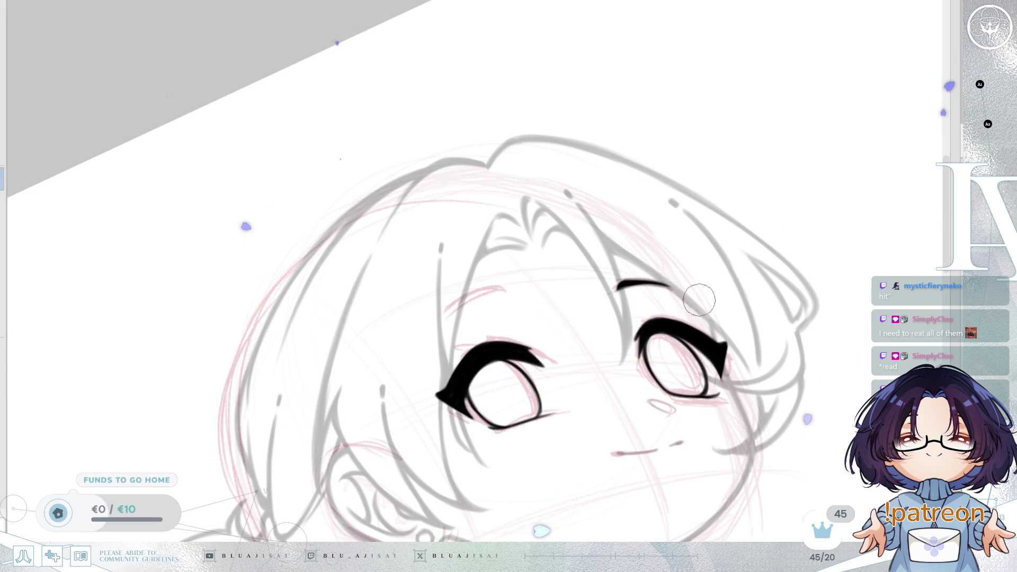
- Draw a bolder arched eyebrow above the left eye at a tilted view angle
left_click_drag(692, 264, 615, 264)
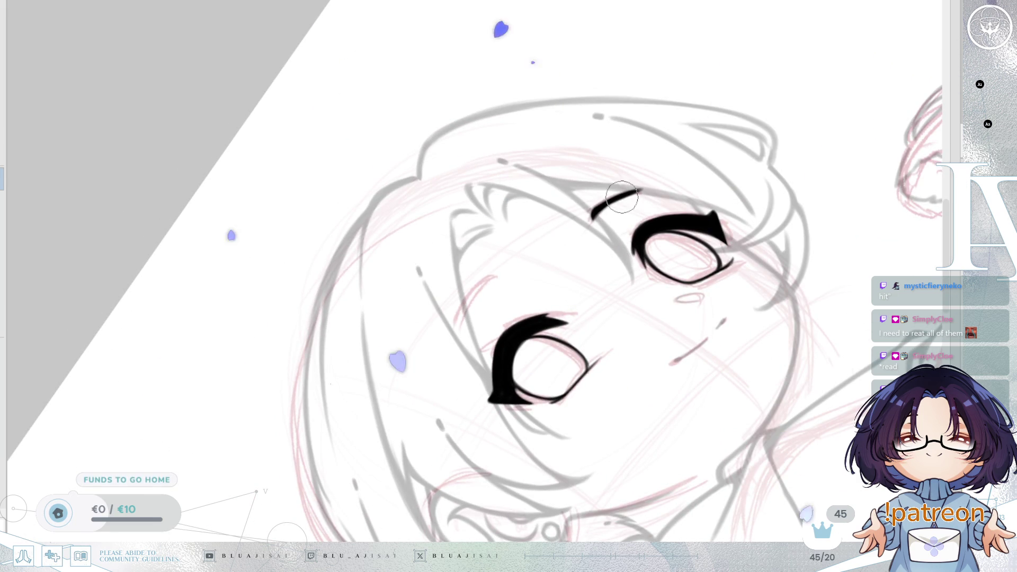
mouse_move(591, 210)
left_mouse_down()
mouse_move(587, 297)
mouse_move(636, 238)
mouse_move(727, 254)
left_mouse_up()
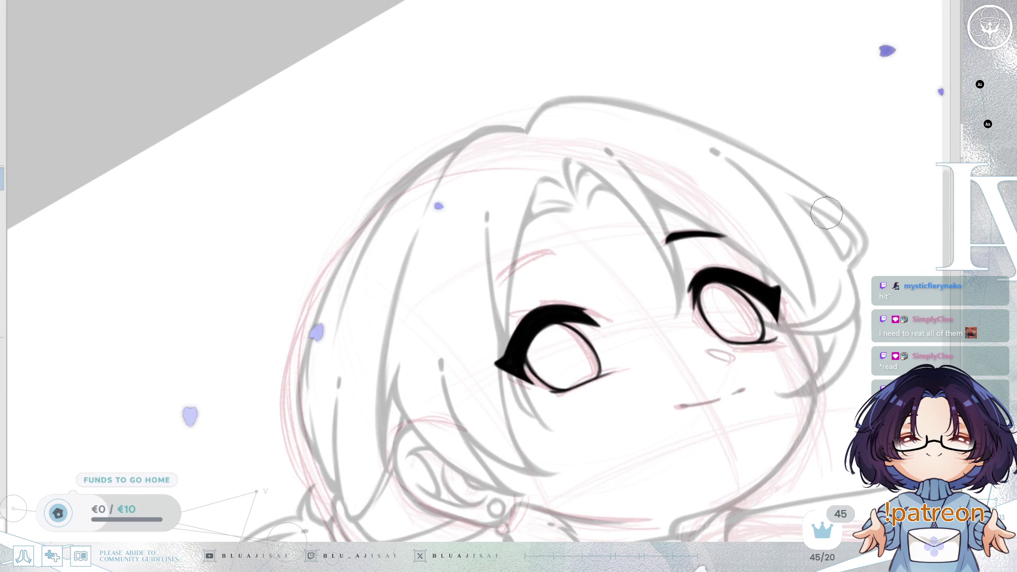
left_click_drag(711, 282, 762, 281)
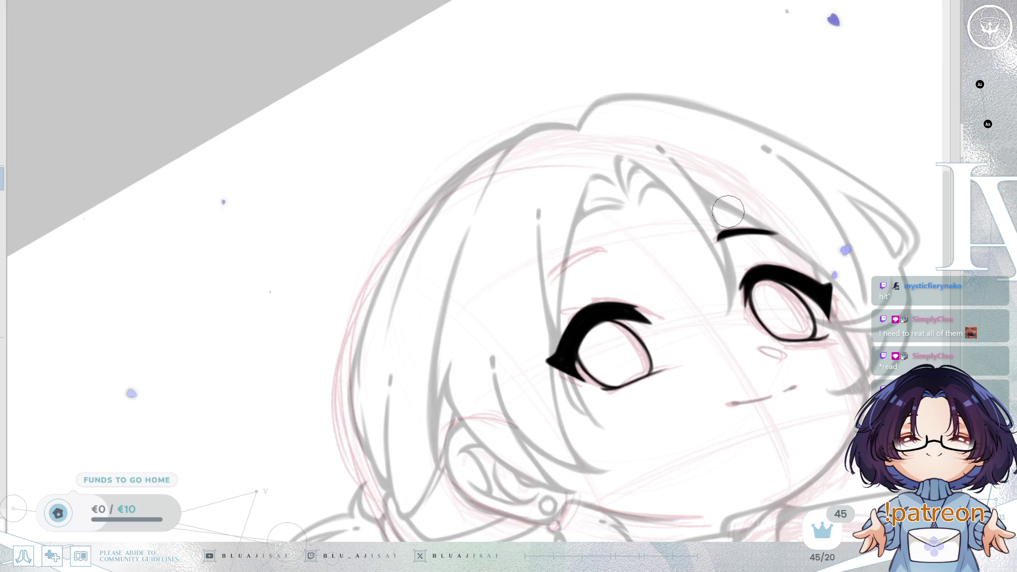
left_click_drag(728, 212, 747, 218)
scroll(616, 248, "up", 1)
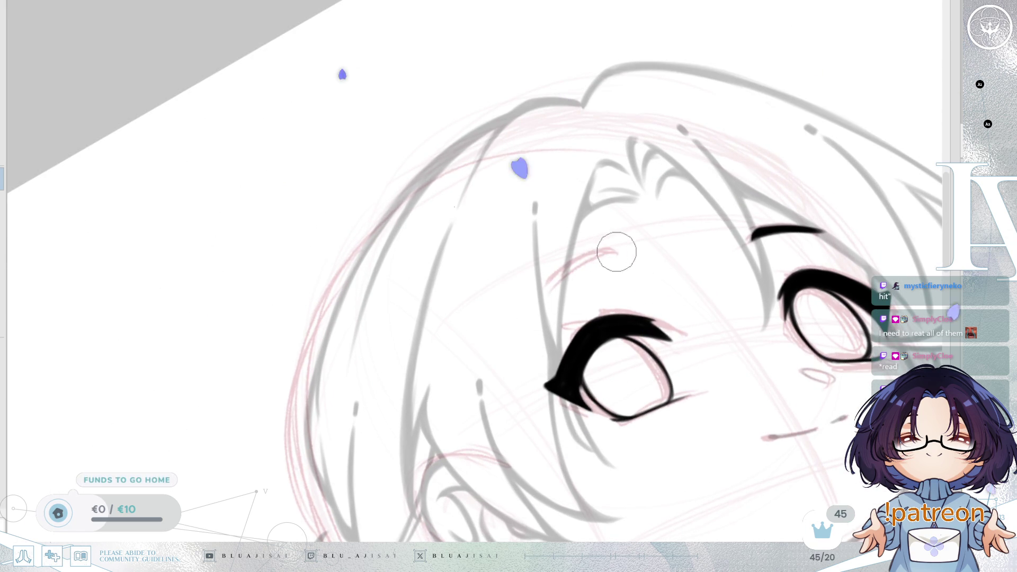
mouse_move(611, 250)
left_mouse_down()
mouse_move(545, 302)
mouse_move(616, 251)
left_mouse_up()
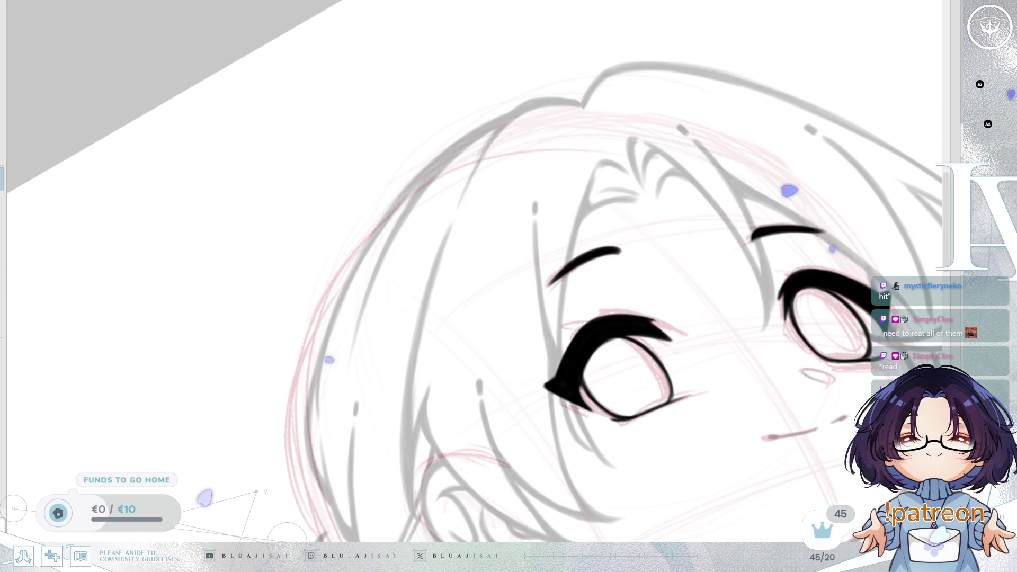
left_click_drag(684, 240, 687, 243)
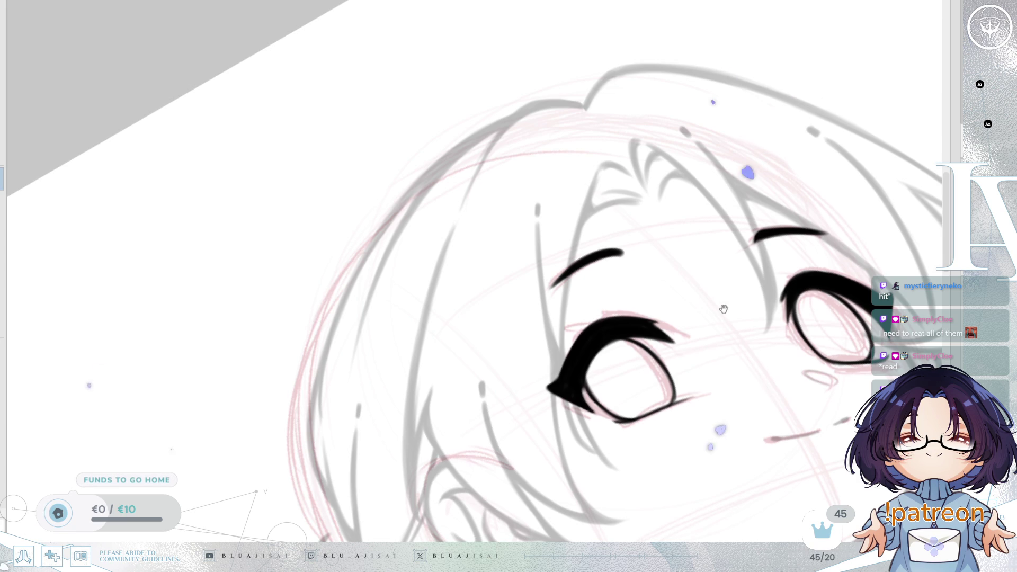
scroll(608, 280, "right", 5)
- Rotate and zoom the canvas view to level the face for the eyebrow work
scroll(715, 248, "up", 2)
left_click_drag(715, 247, 805, 227)
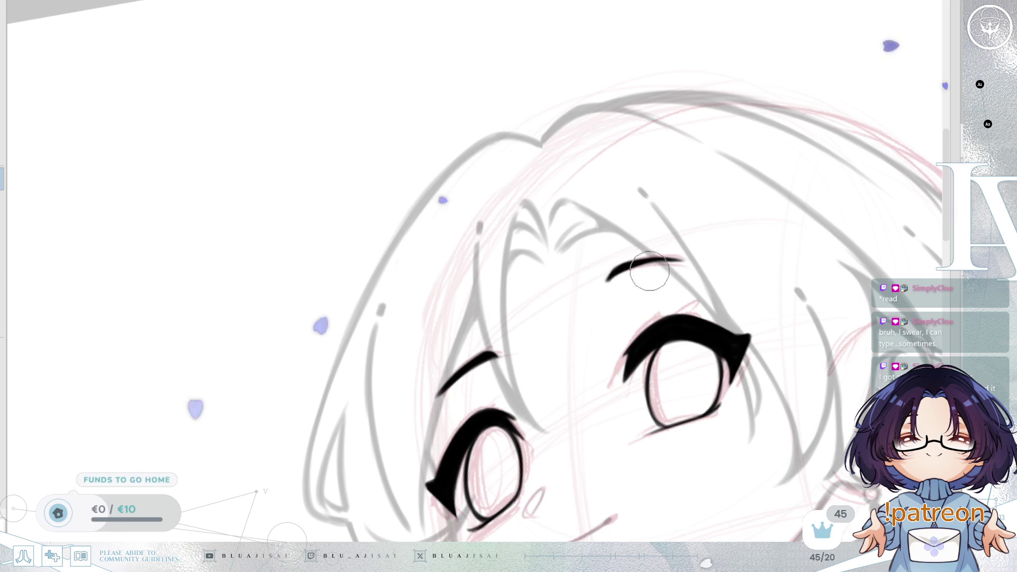
mouse_move(738, 234)
left_mouse_down()
mouse_move(724, 297)
mouse_move(740, 233)
mouse_move(754, 243)
left_mouse_up()
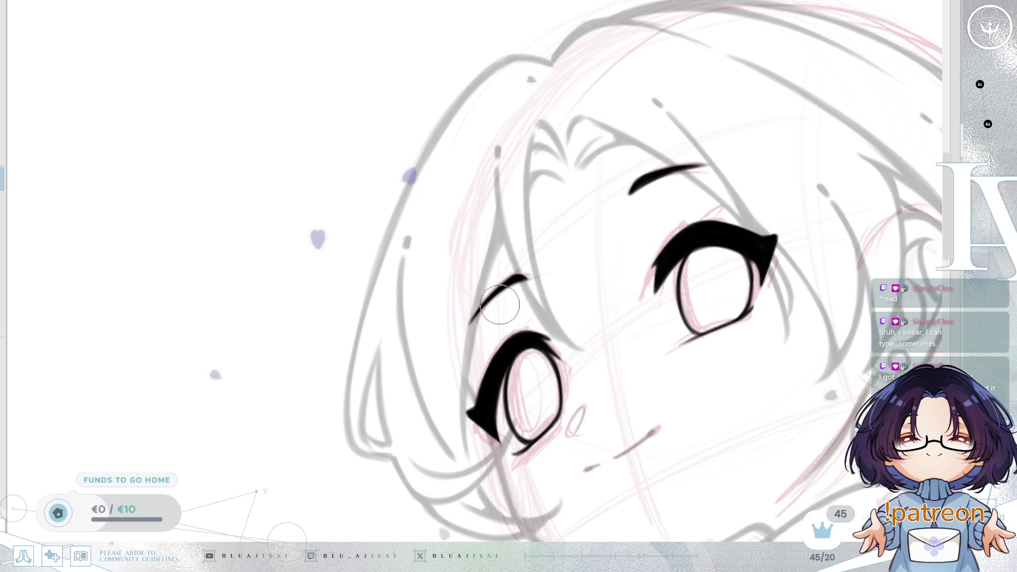
key("End")
key("End")
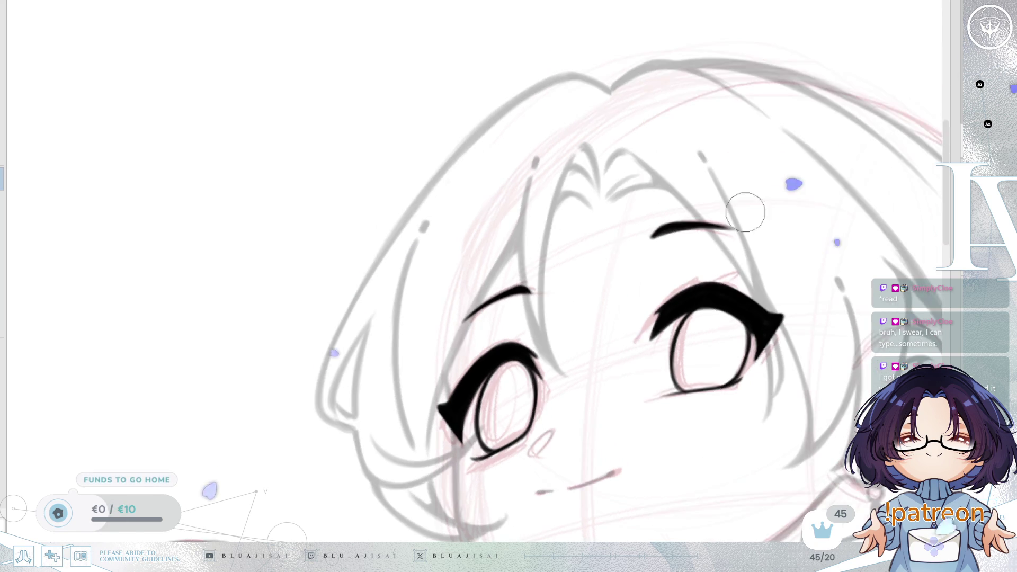
key("Delete")
key("Delete")
key("Delete")
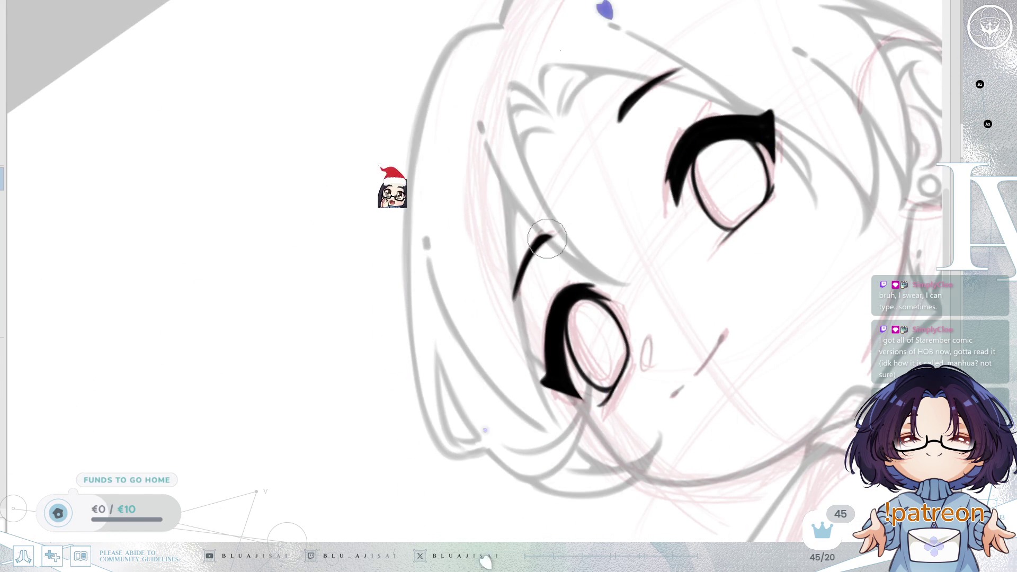
key("End")
key("End")
key("End")
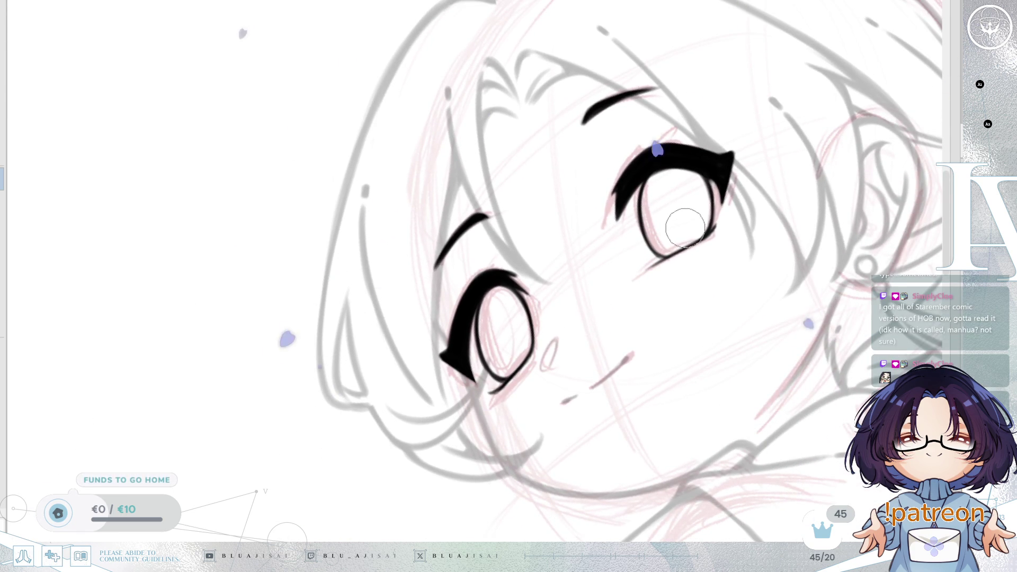
scroll(672, 242, "down", 1)
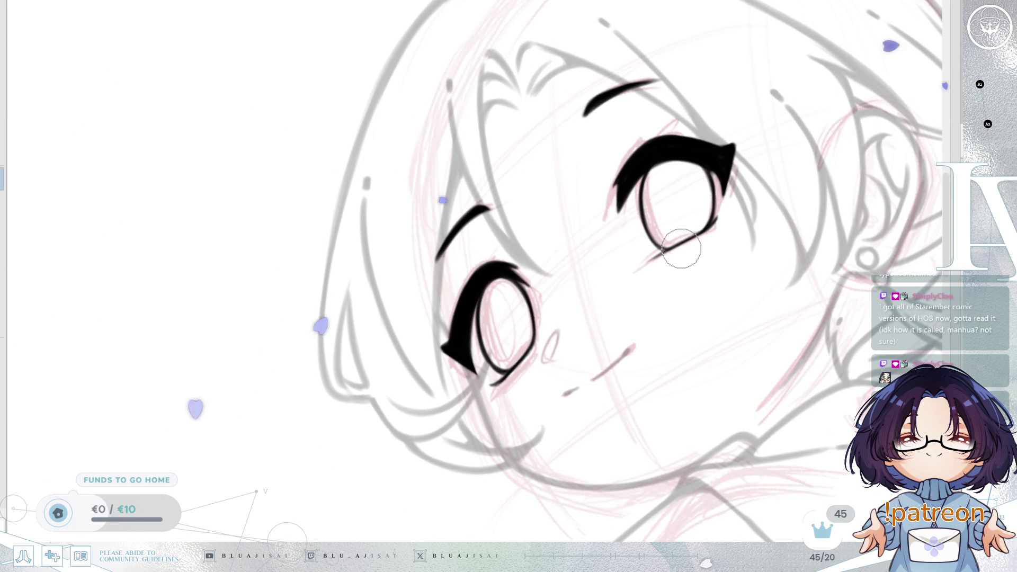
key("End")
scroll(662, 243, "up", 2)
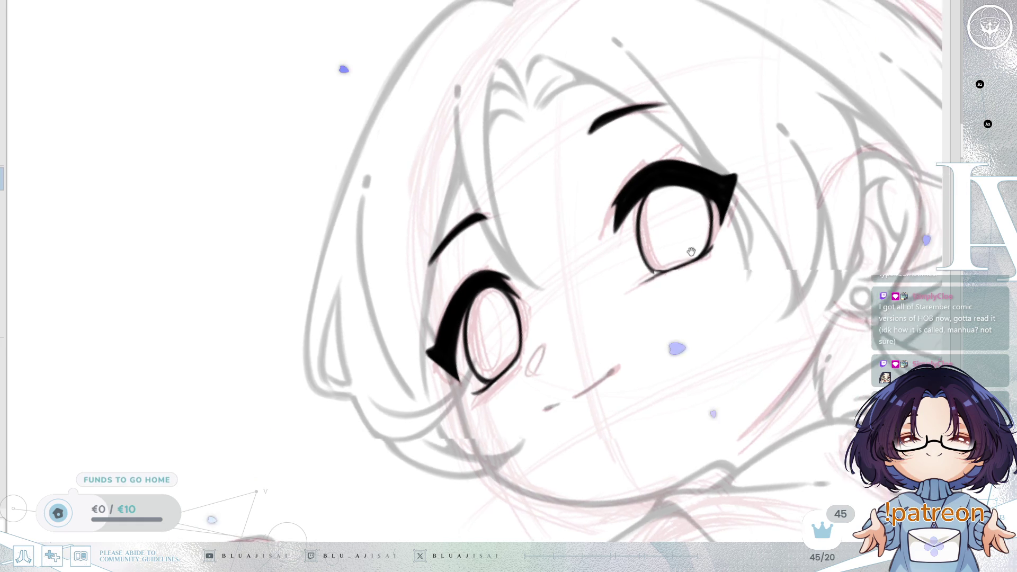
key("Delete")
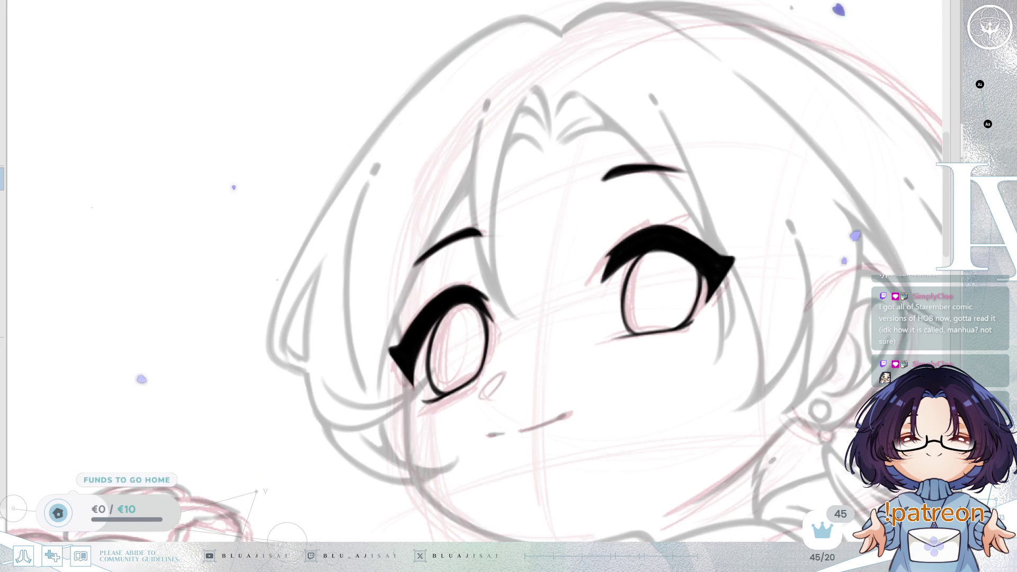
key("Delete")
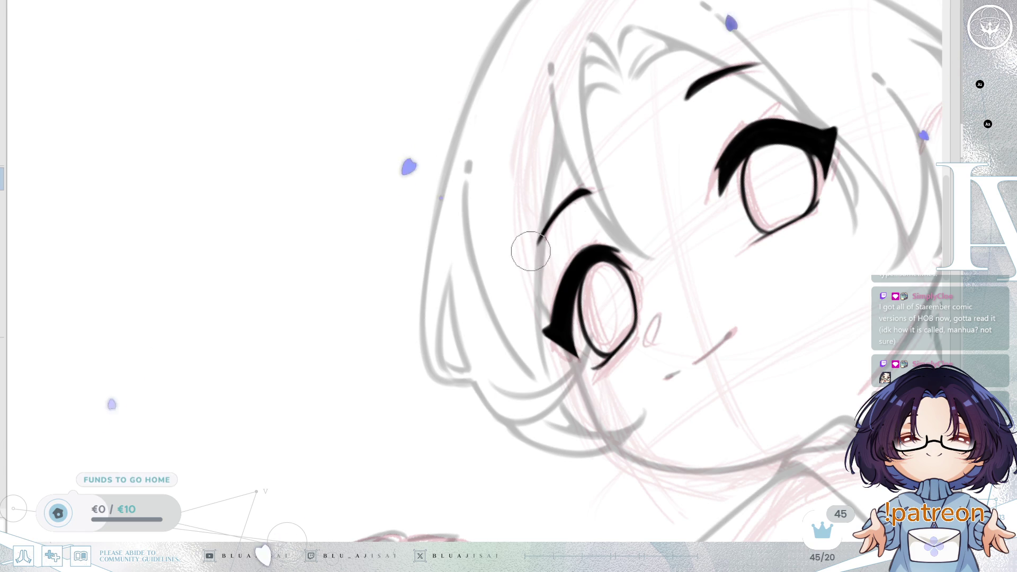
scroll(588, 199, "up", 1)
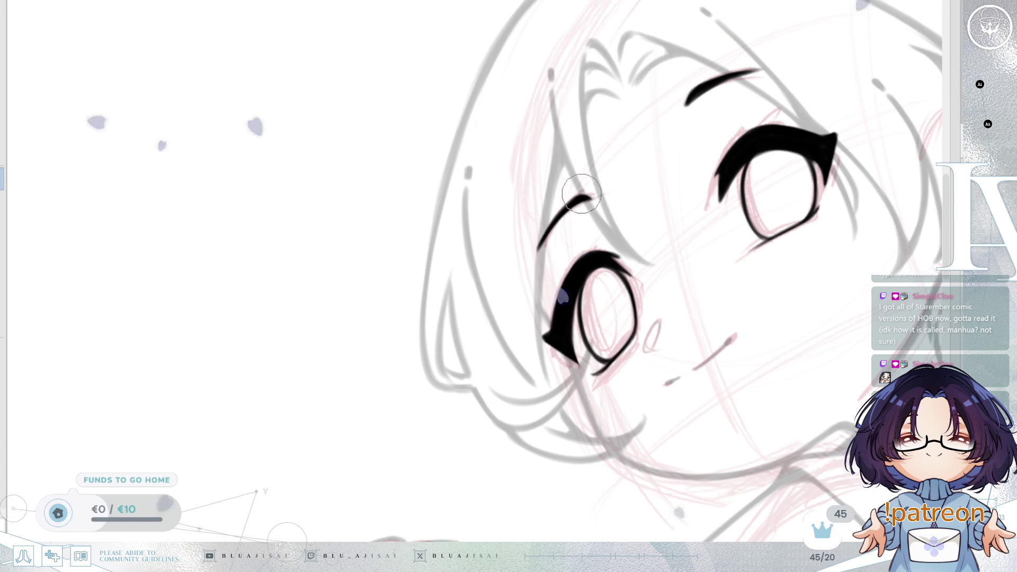
- Thicken the lower edge of the left eyebrow, then fit the whole drawing in the window
left_click_drag(588, 198, 543, 241)
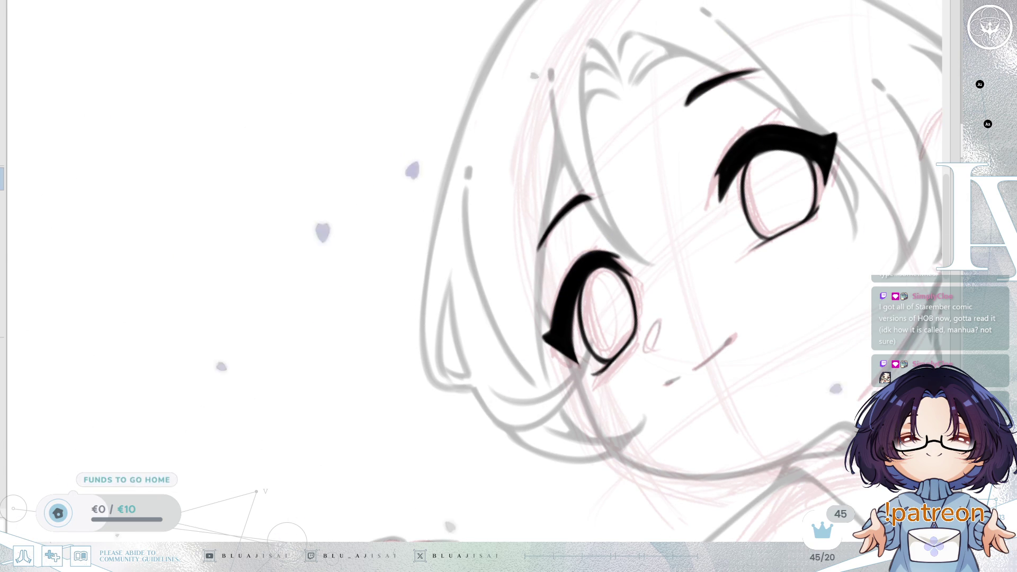
key("End")
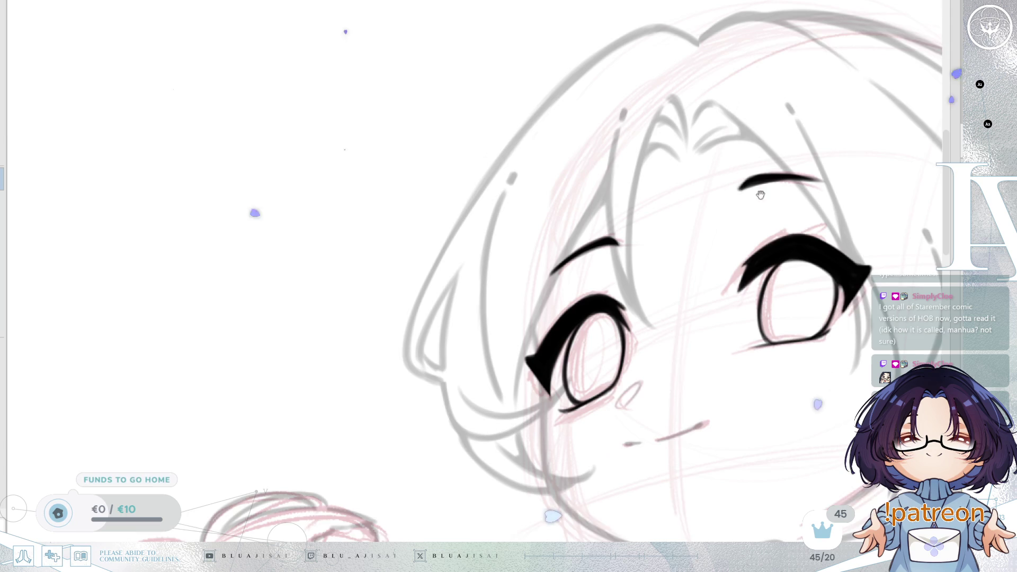
scroll(760, 195, "down", 2)
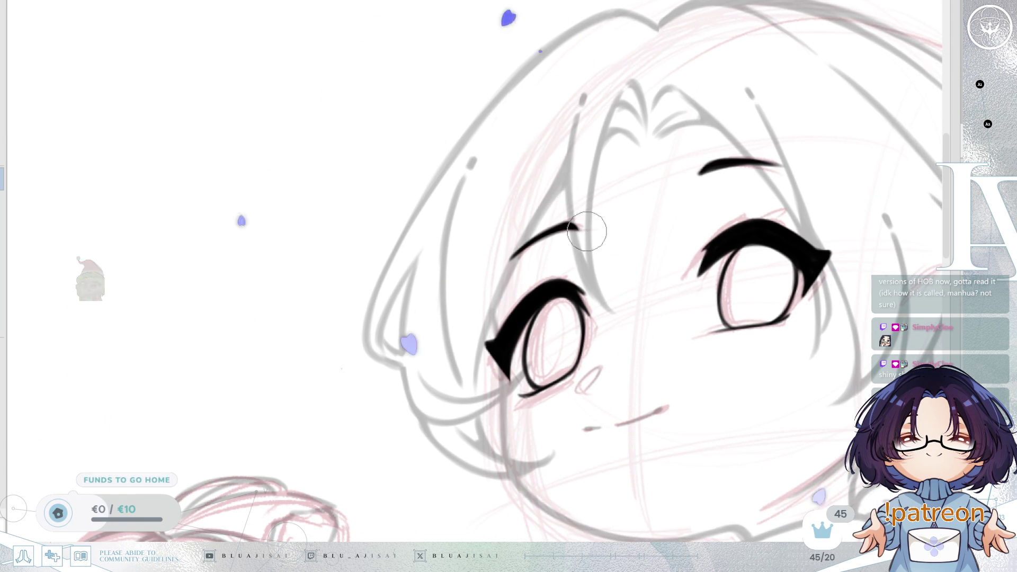
scroll(586, 231, "down", 4)
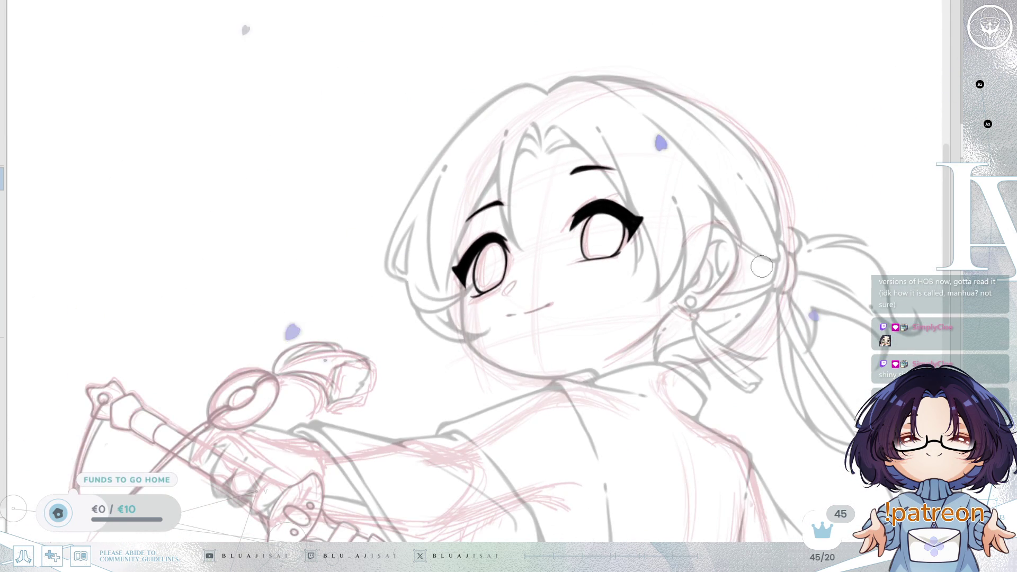
key("ctrl+0")
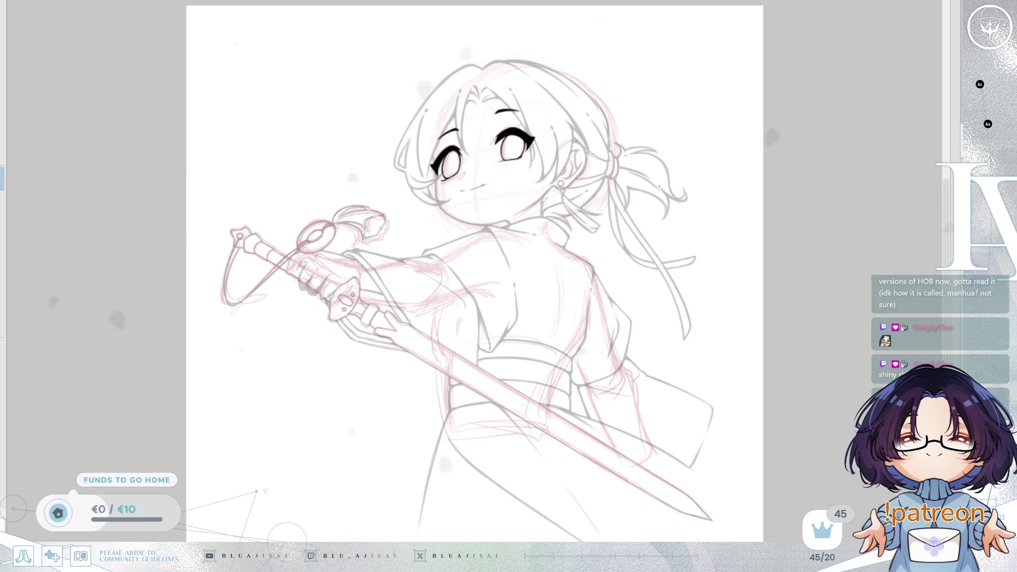
- Hide the pink rough sketch layer so the lineart shows solid black
key("ctrl+comma")
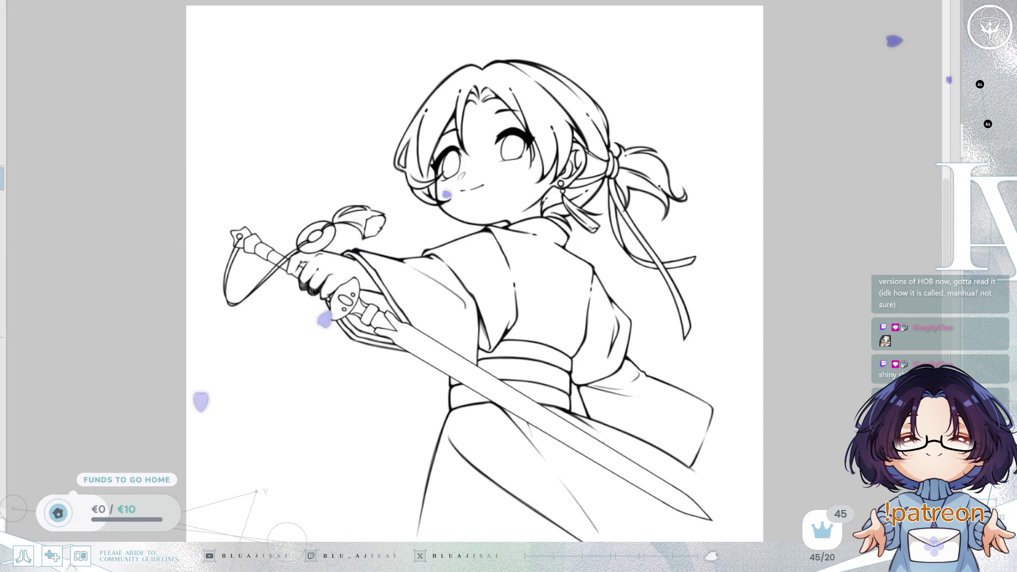
scroll(587, 268, "up", 3)
scroll(587, 268, "down", 3)
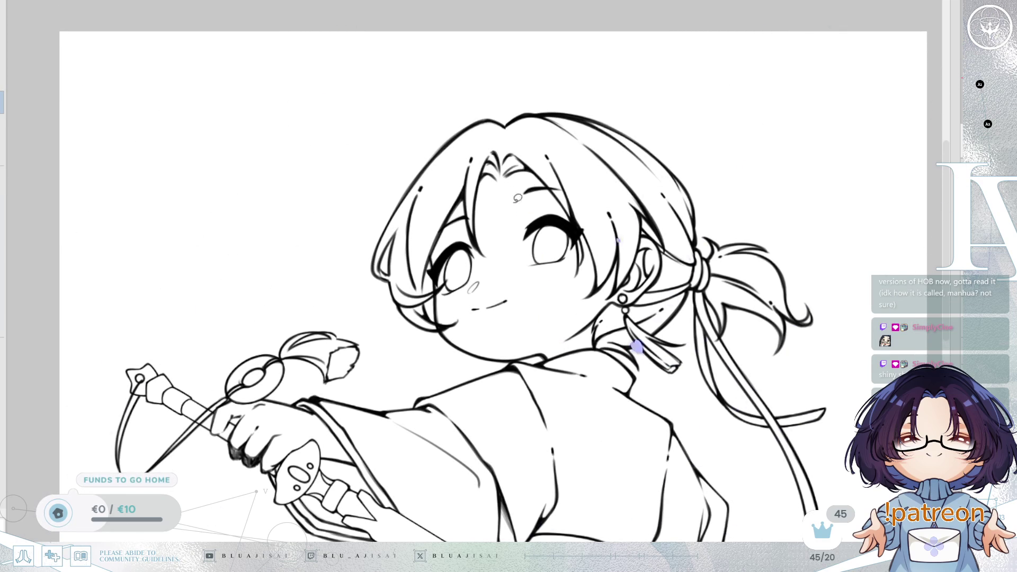
- Select the eyebrow above the right eye, then tilt it counter-clockwise and reposition it with Ctrl+T
left_click_drag(551, 200, 598, 193)
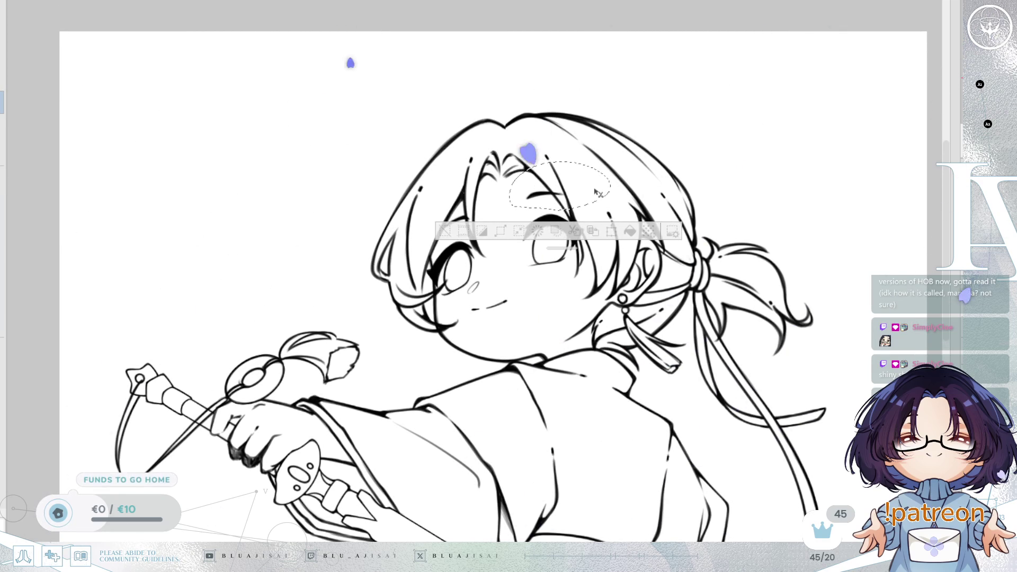
key("ctrl+d")
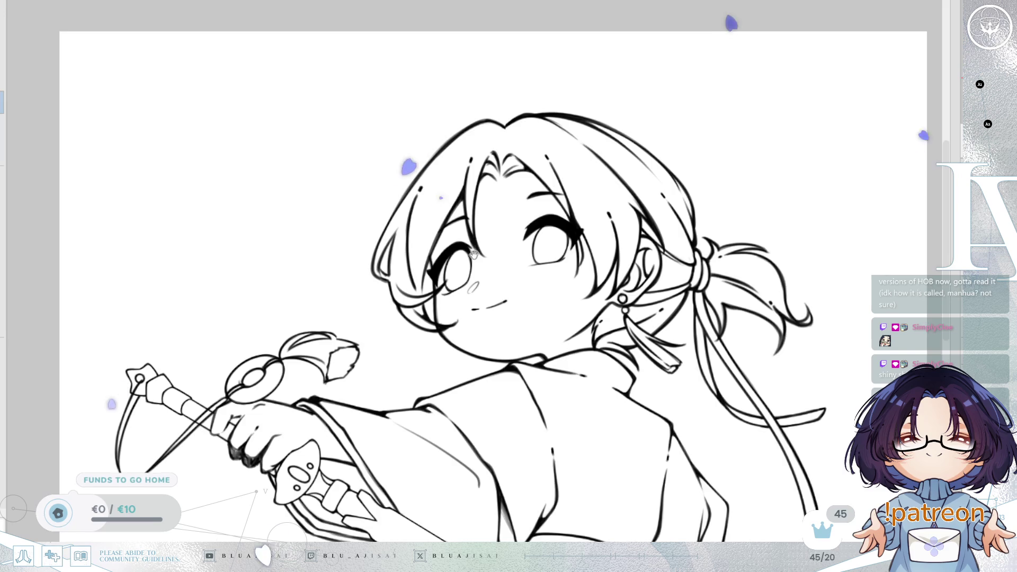
left_click_drag(460, 203, 534, 238)
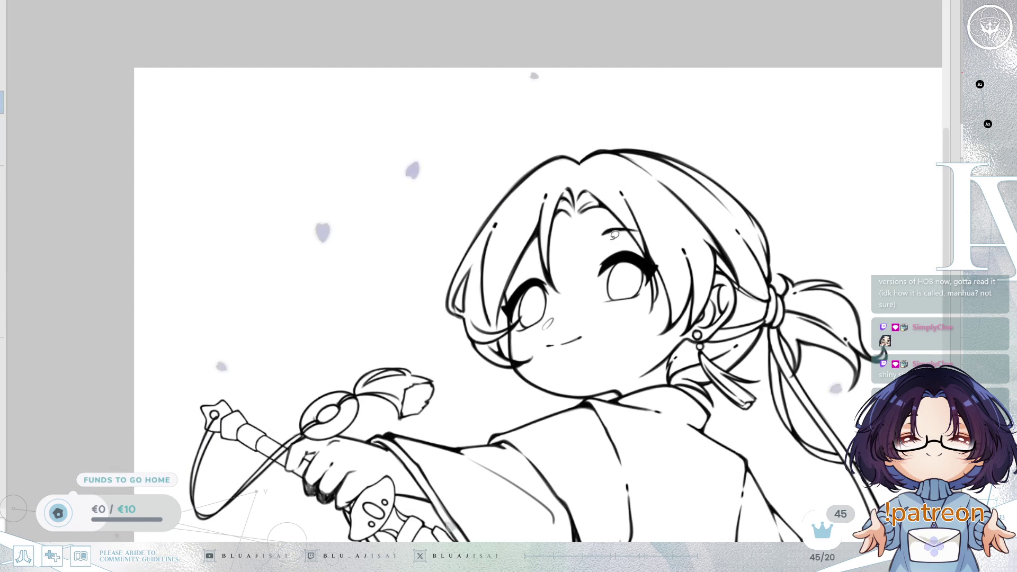
key("ctrl+z")
key("ctrl+d")
mouse_move(609, 242)
left_mouse_down()
mouse_move(586, 241)
mouse_move(659, 236)
left_mouse_up()
key("ctrl+t")
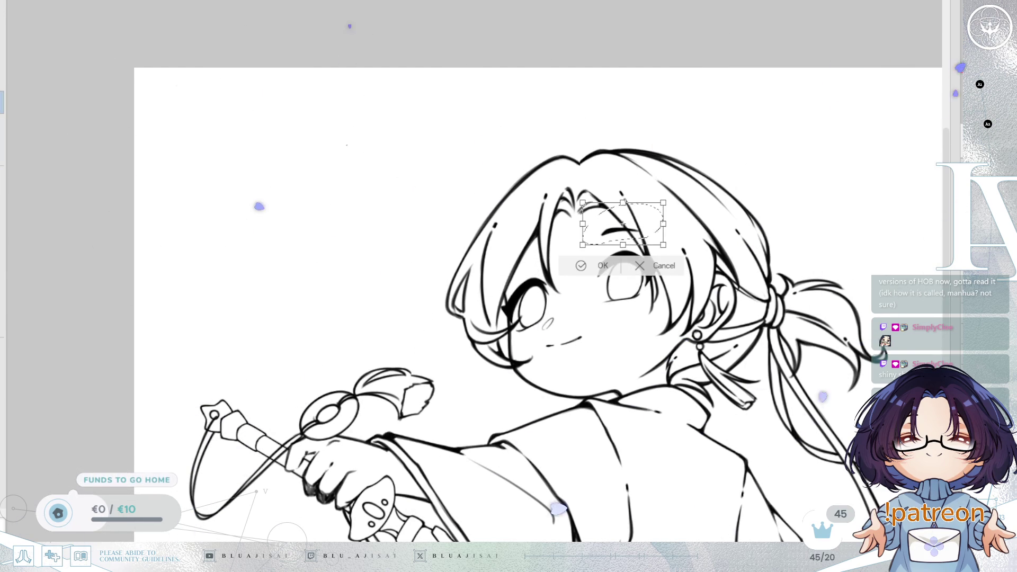
left_click_drag(559, 302, 579, 317)
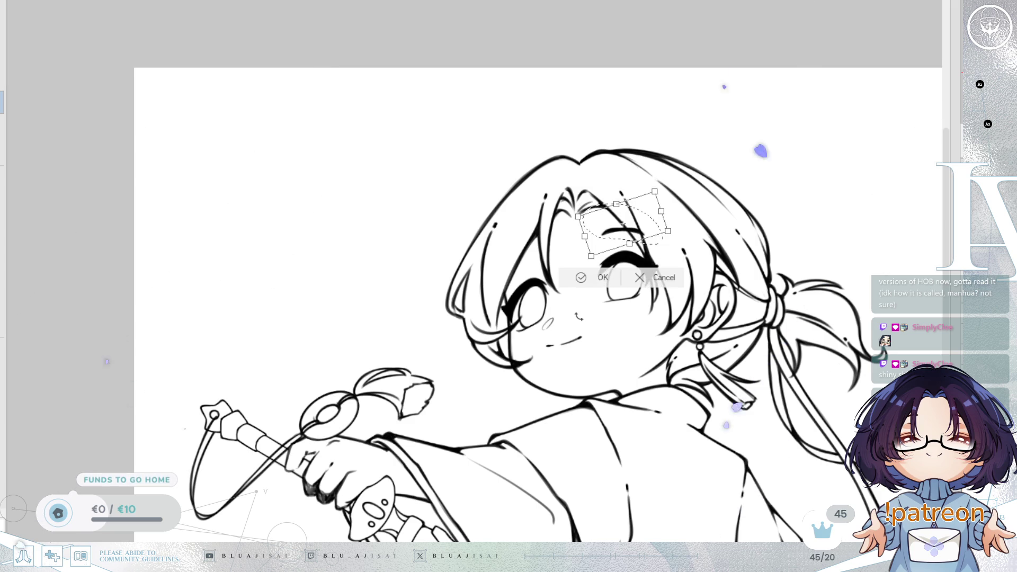
left_click_drag(620, 227, 516, 249)
mouse_move(585, 238)
left_mouse_down()
mouse_move(589, 223)
mouse_move(561, 251)
left_mouse_up()
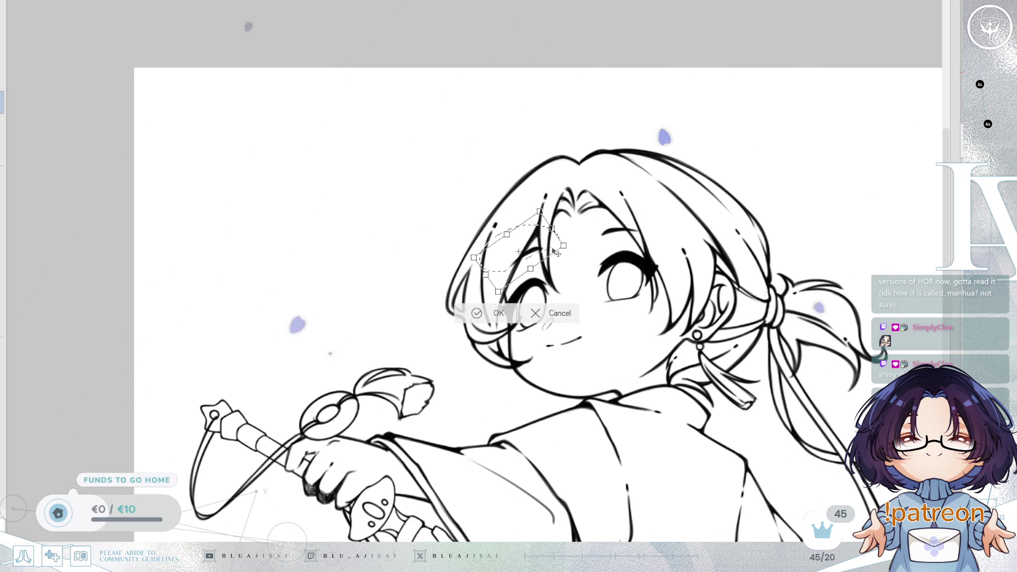
left_click(492, 313)
key("ctrl+d")
- Check the face in mirror view and transform the eyebrow slightly to the right
key("h")
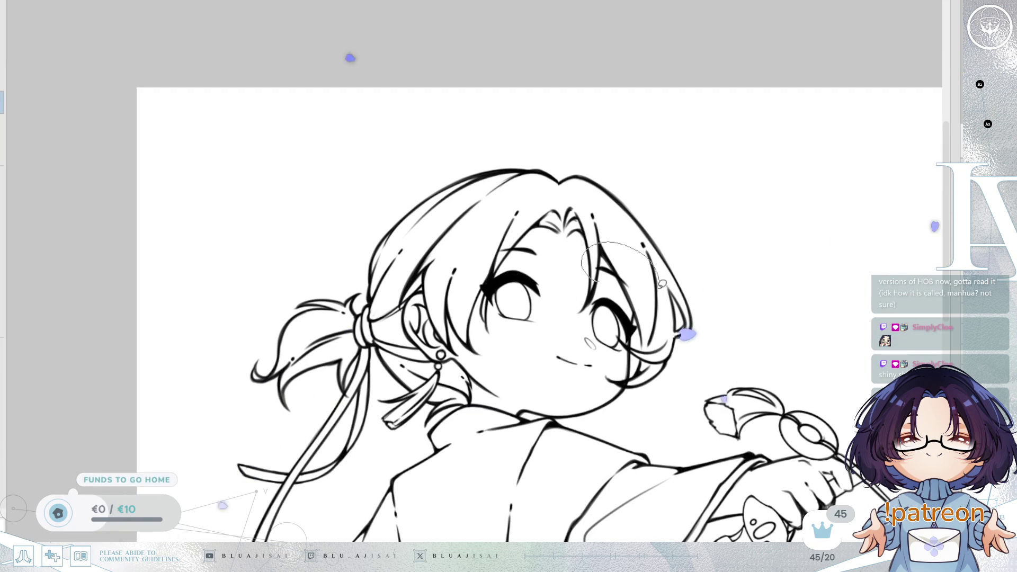
key("ctrl+t")
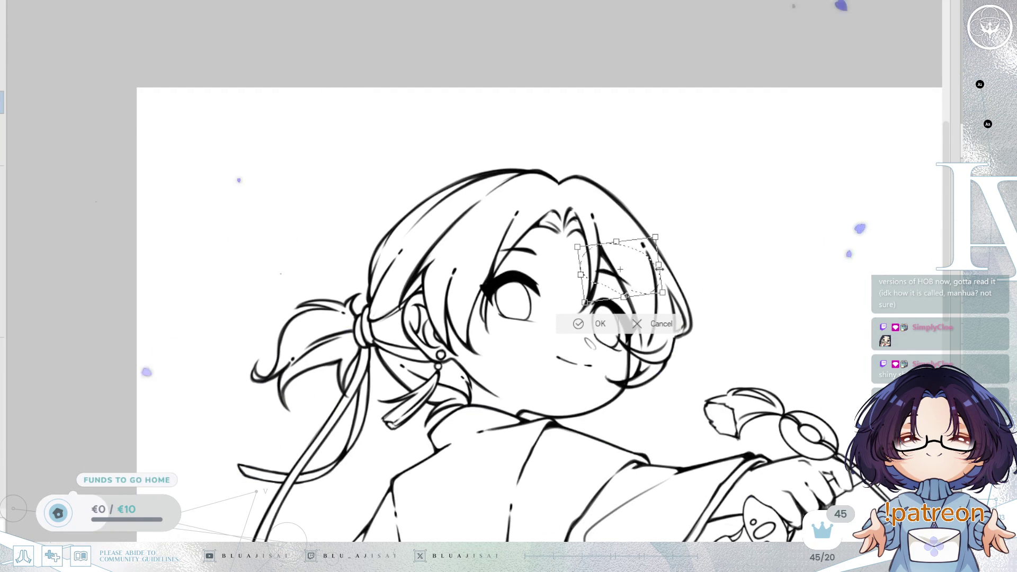
left_click_drag(647, 285, 648, 285)
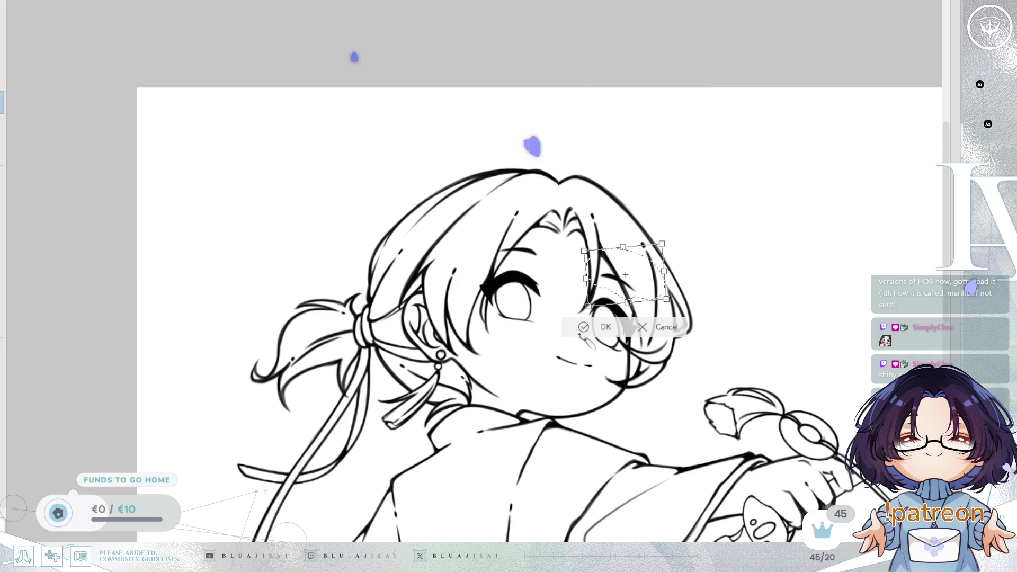
left_click(584, 328)
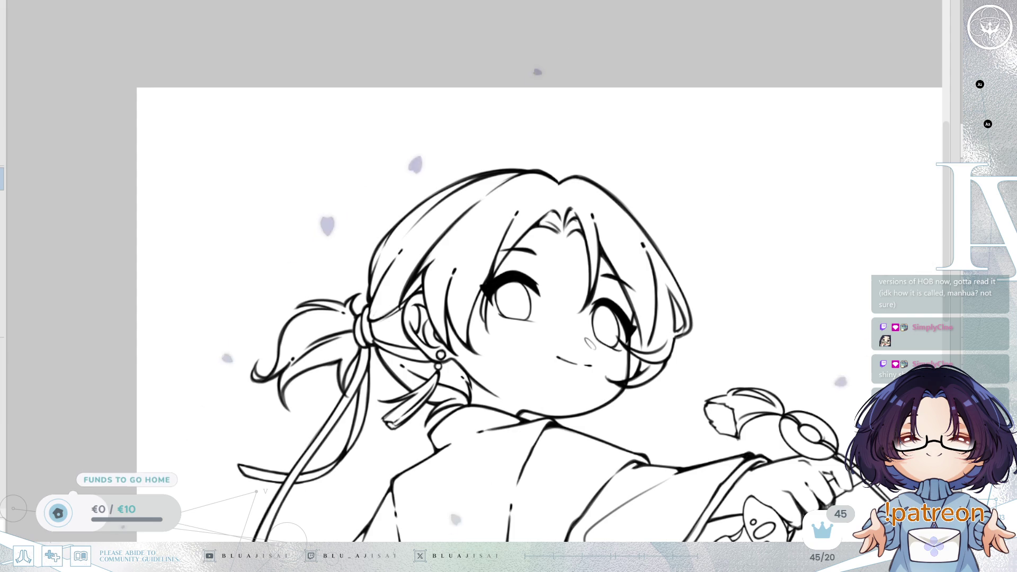
left_click_drag(475, 298, 638, 300)
scroll(638, 301, "up", 5)
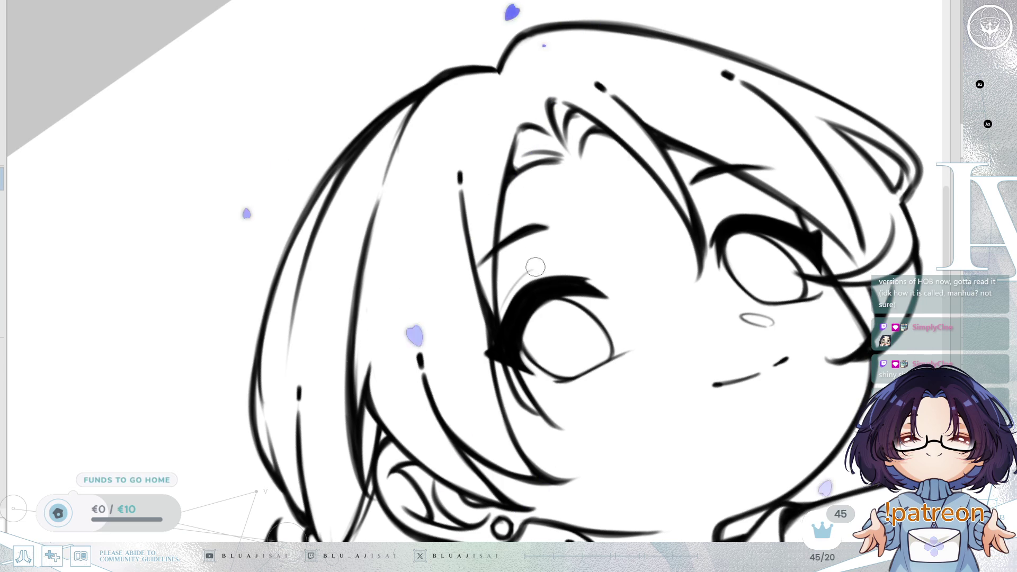
- Redraw the left eye's upper-left lash as a longer line, then fit the page in the window
key("ctrl+z")
mouse_move(500, 299)
left_mouse_down()
mouse_move(524, 272)
mouse_move(547, 268)
left_mouse_up()
key("ctrl+z")
key("ctrl+z")
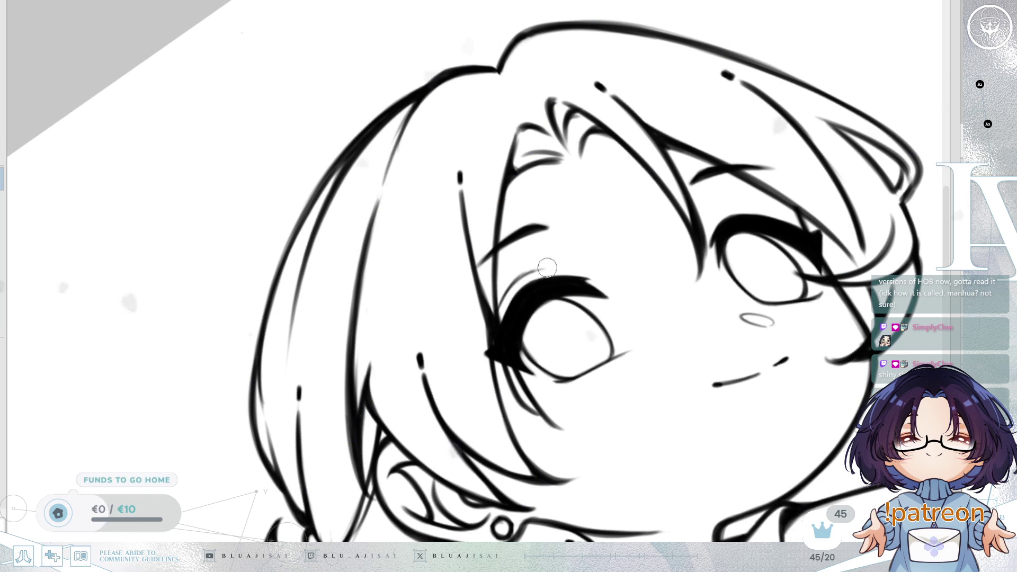
key("ctrl+z")
left_click_drag(500, 305, 538, 275)
key("ctrl+z")
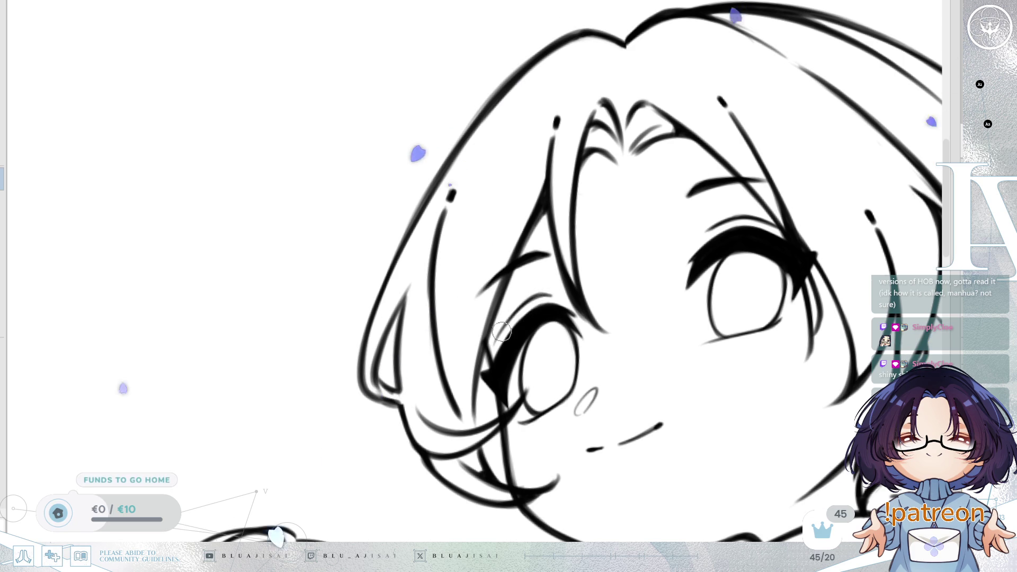
scroll(837, 342, "down", 3)
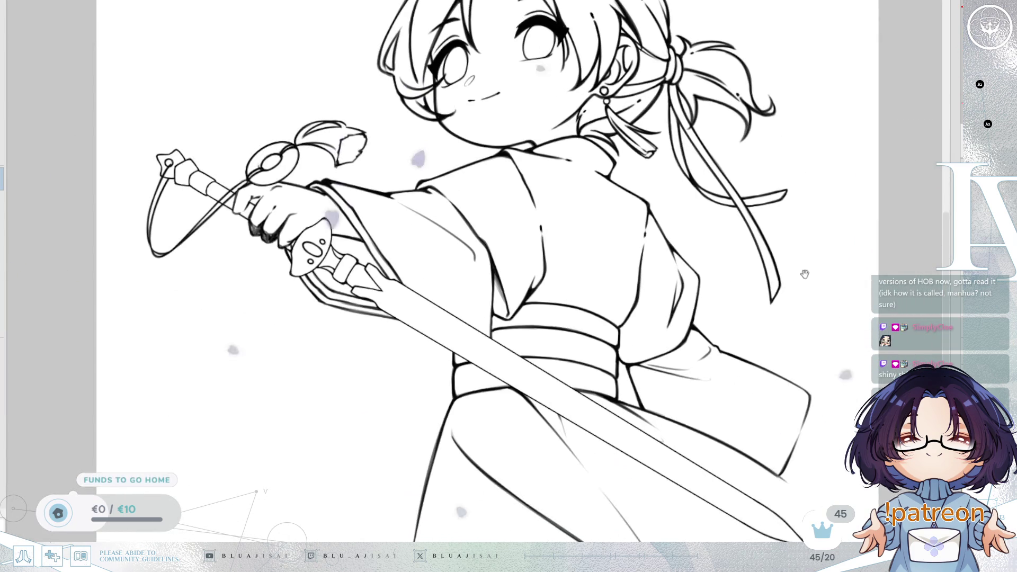
key("ctrl+0")
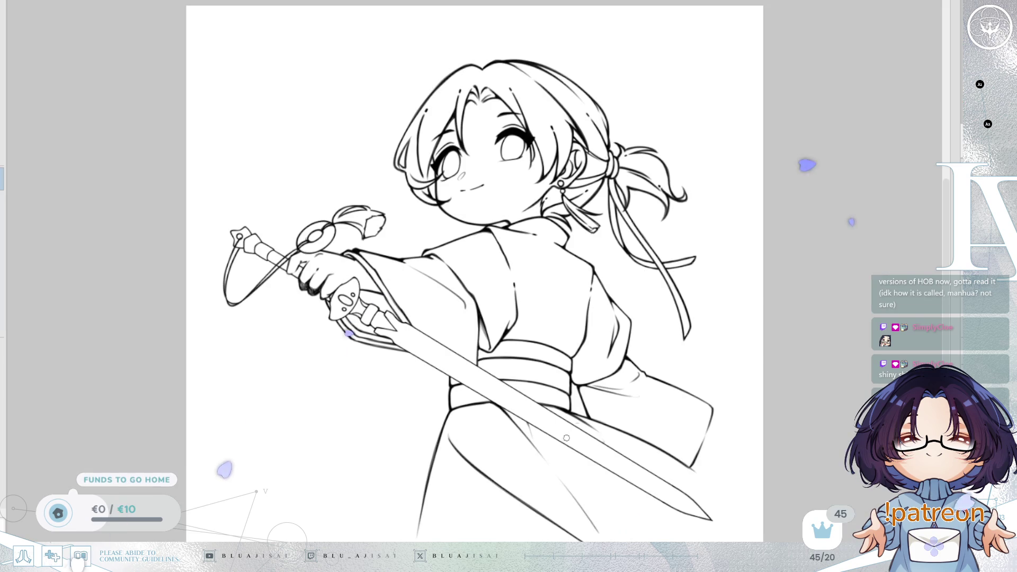